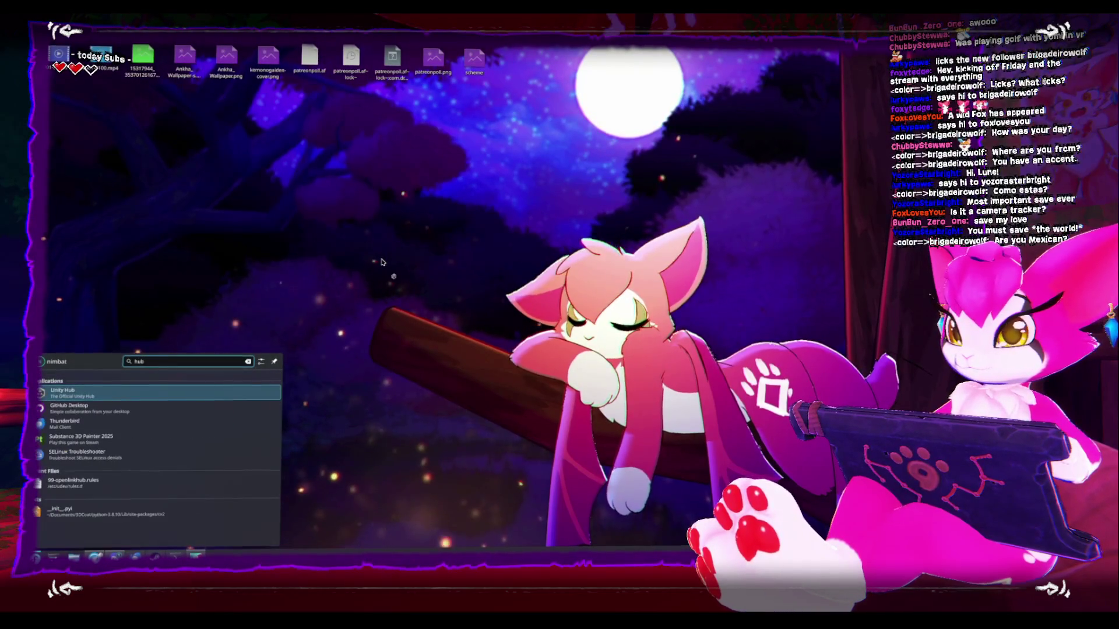
# Launch Unity Hub, pick the Kemono_Gaiden project, and dismiss the project-already-open notice.
pyautogui.press('Return')
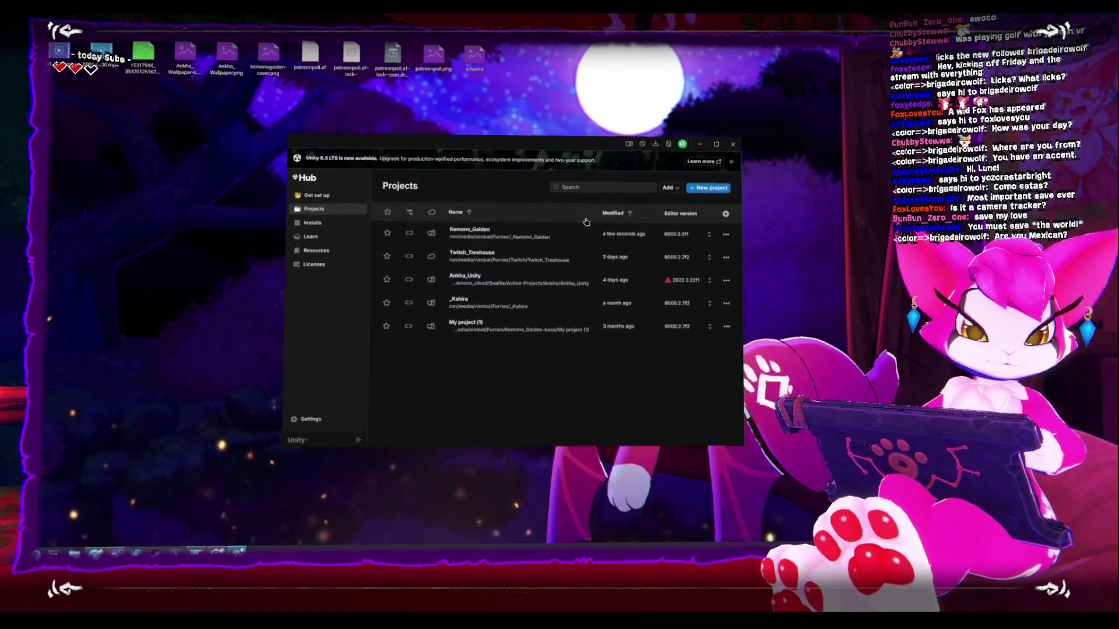
pyautogui.click(502, 230)
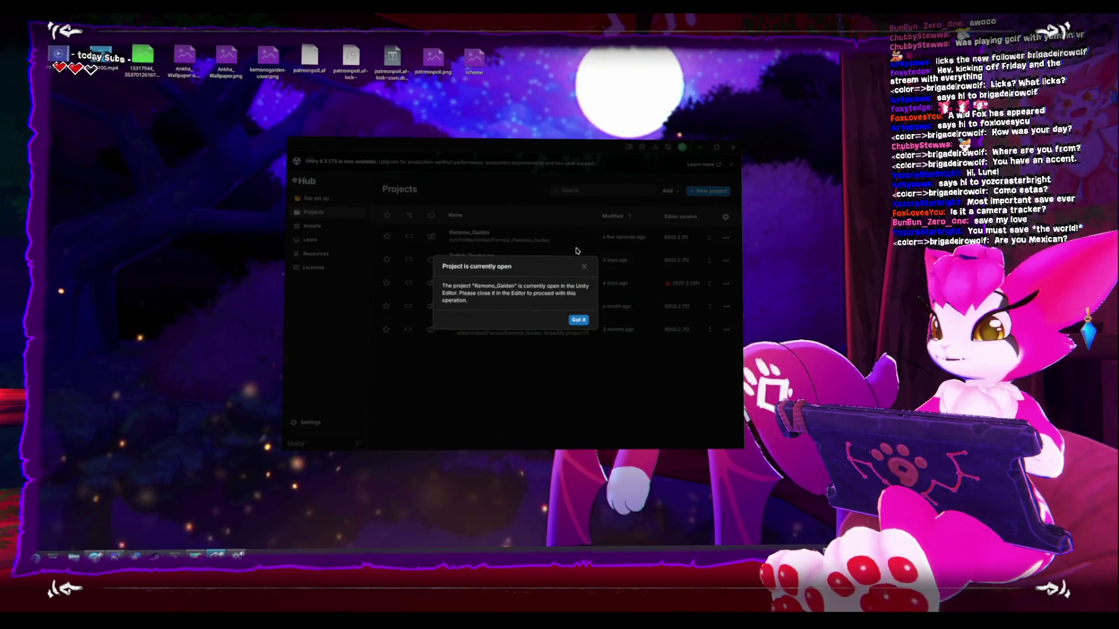
pyautogui.click(579, 320)
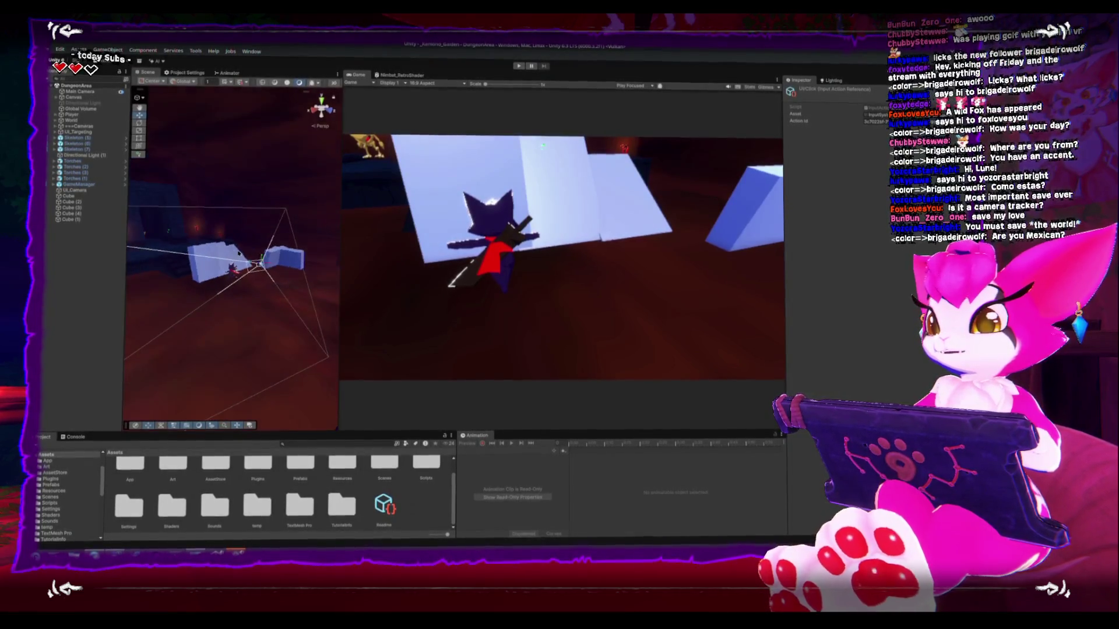
# Maximize the Game view and set its aspect ratio to Free Aspect.
pyautogui.hotkey('shift', 'space')
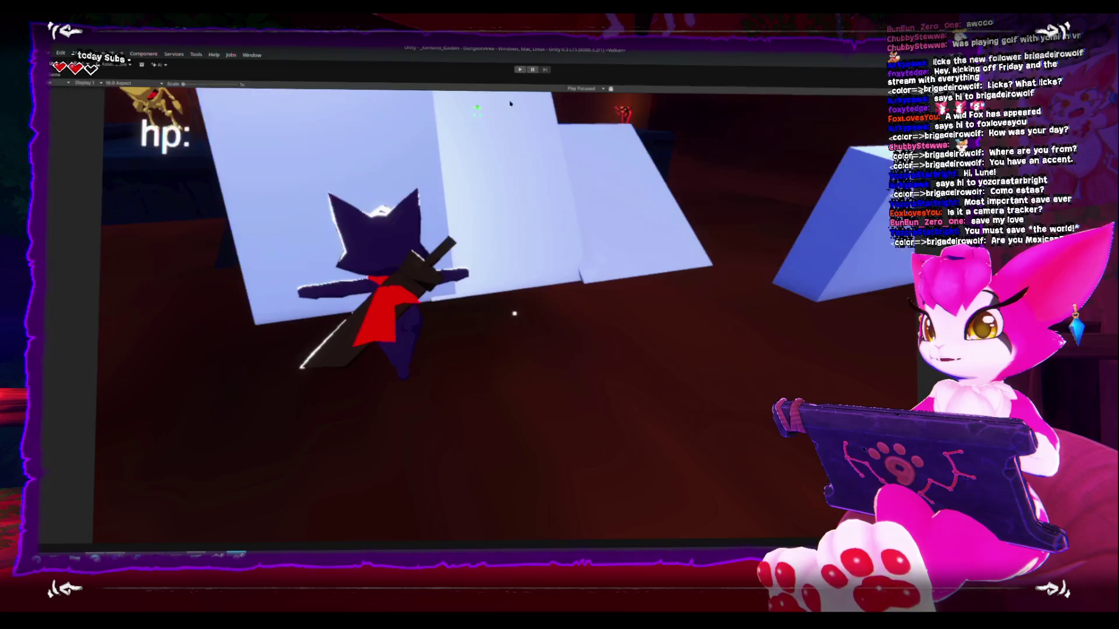
pyautogui.click(122, 83)
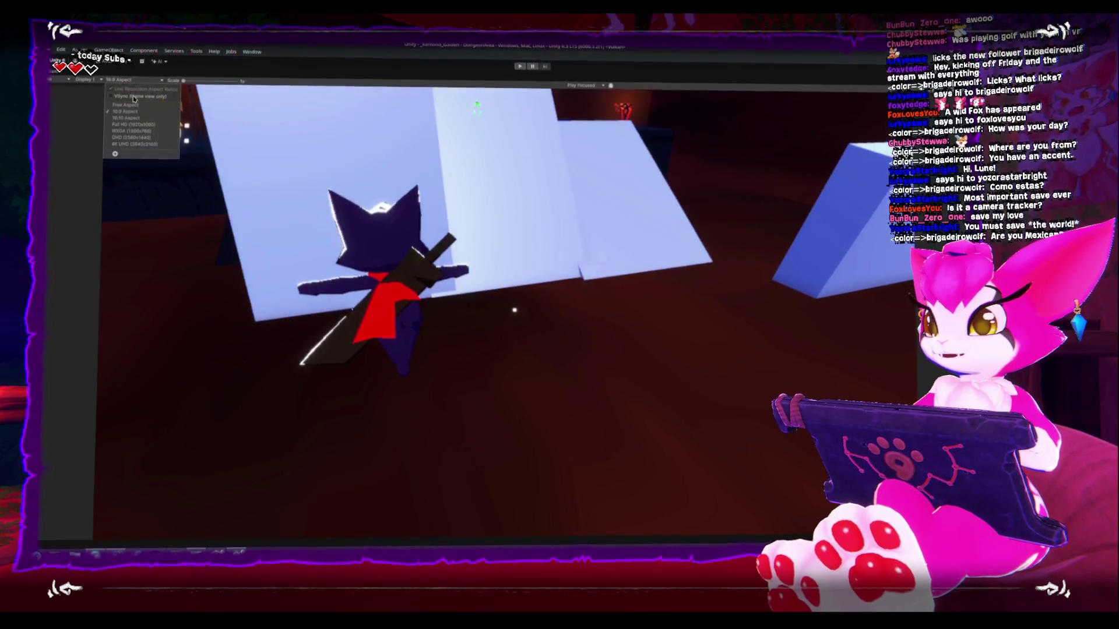
pyautogui.click(138, 106)
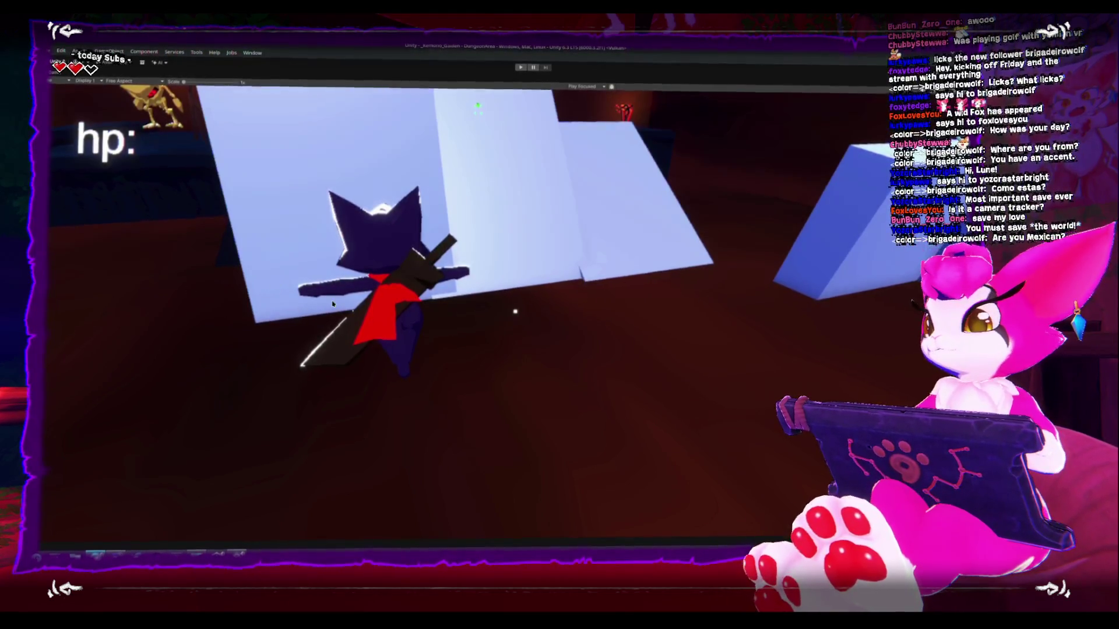
# Toggle play, open and close the in-game pause menu, then stop the game.
pyautogui.click(519, 67)
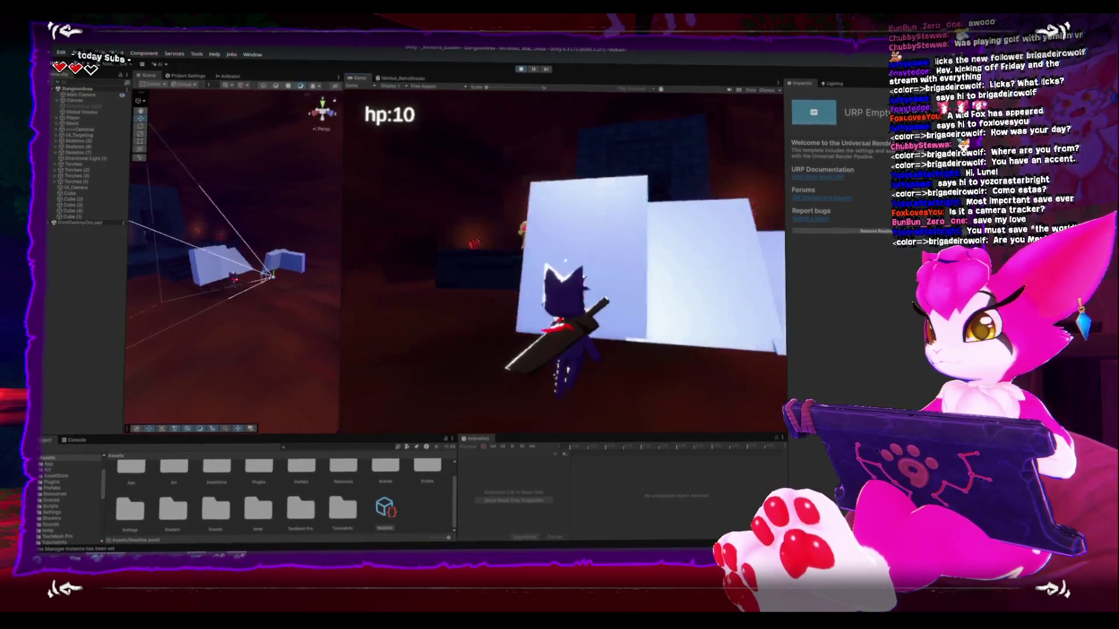
pyautogui.press('Escape')
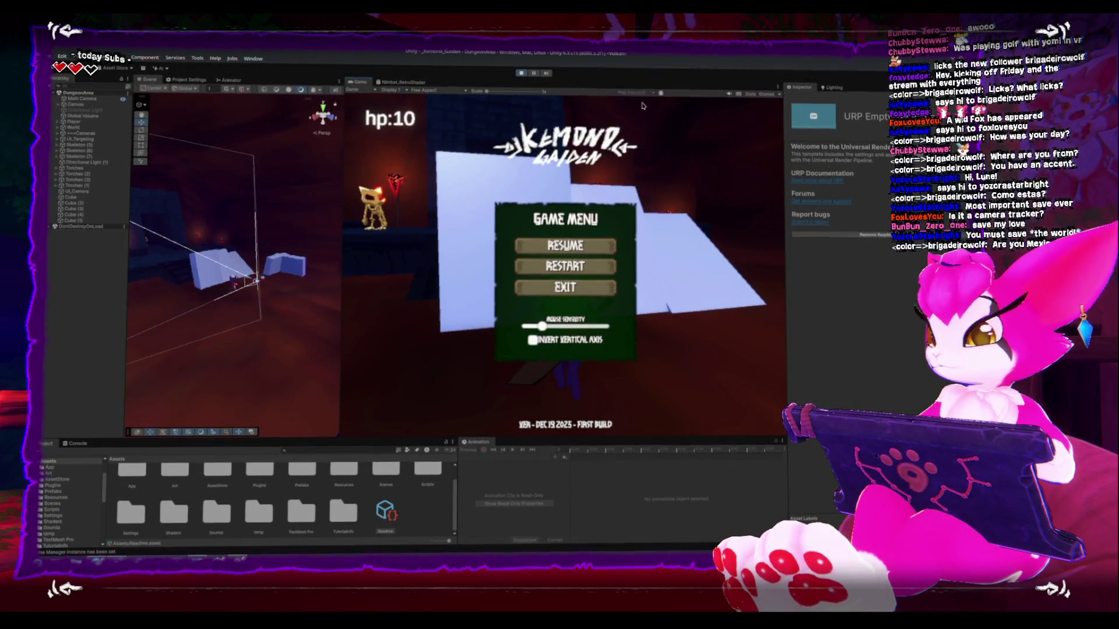
pyautogui.press('Escape')
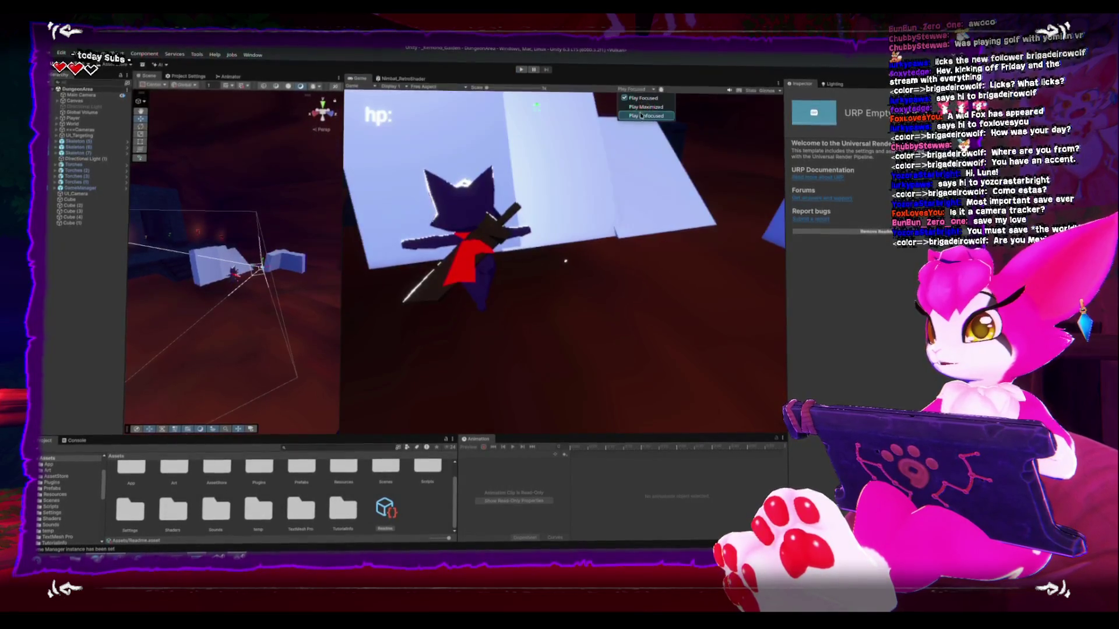
pyautogui.click(520, 69)
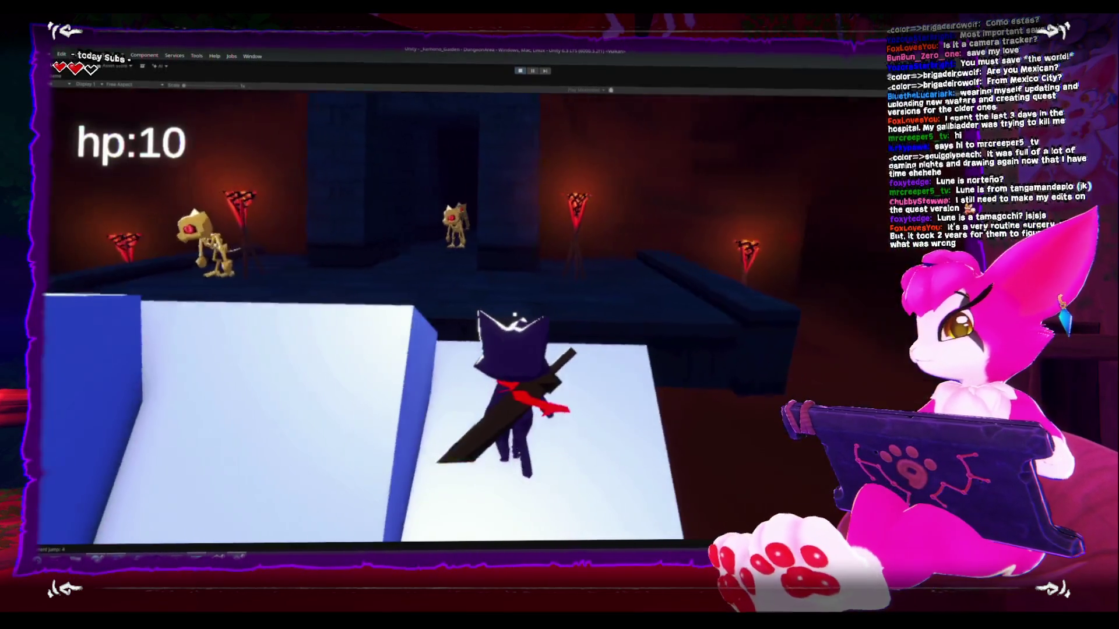
# Bring up the in-game pause menu while the dungeon scene runs.
pyautogui.press('Escape')
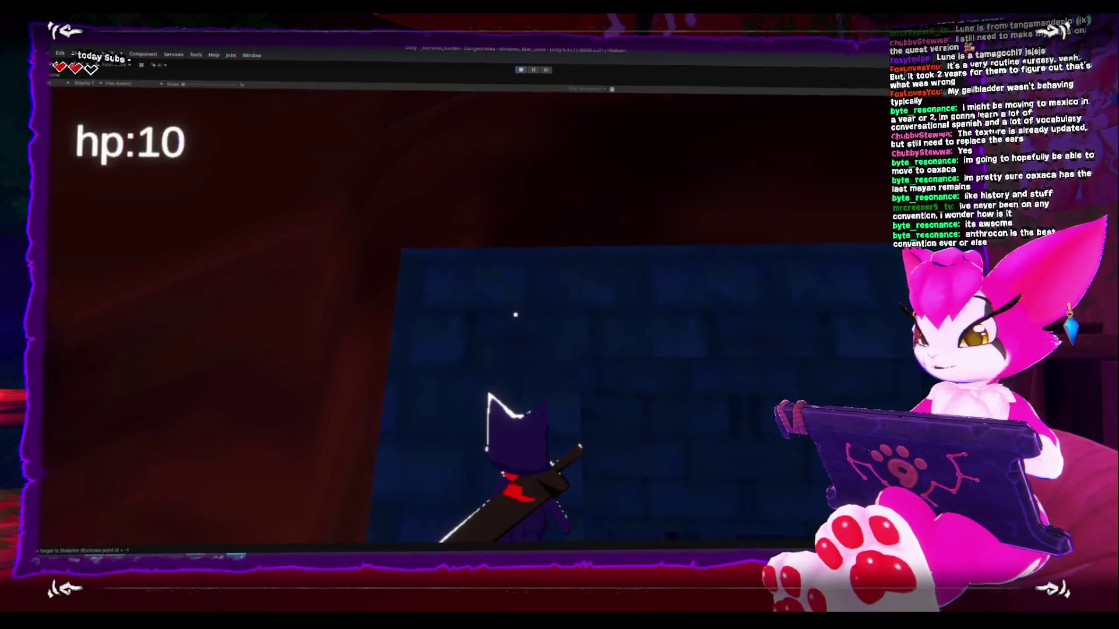
# Walk the cat past the skeleton and blue blocks to the white ramp blocks by the torches.
pyautogui.press('s')
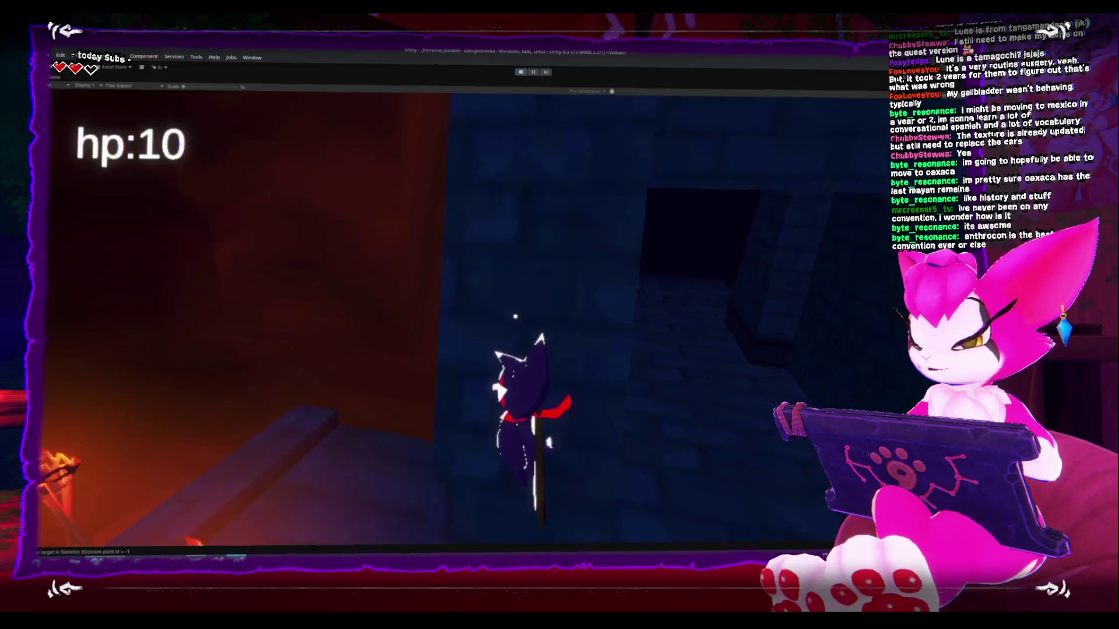
pyautogui.press('s')
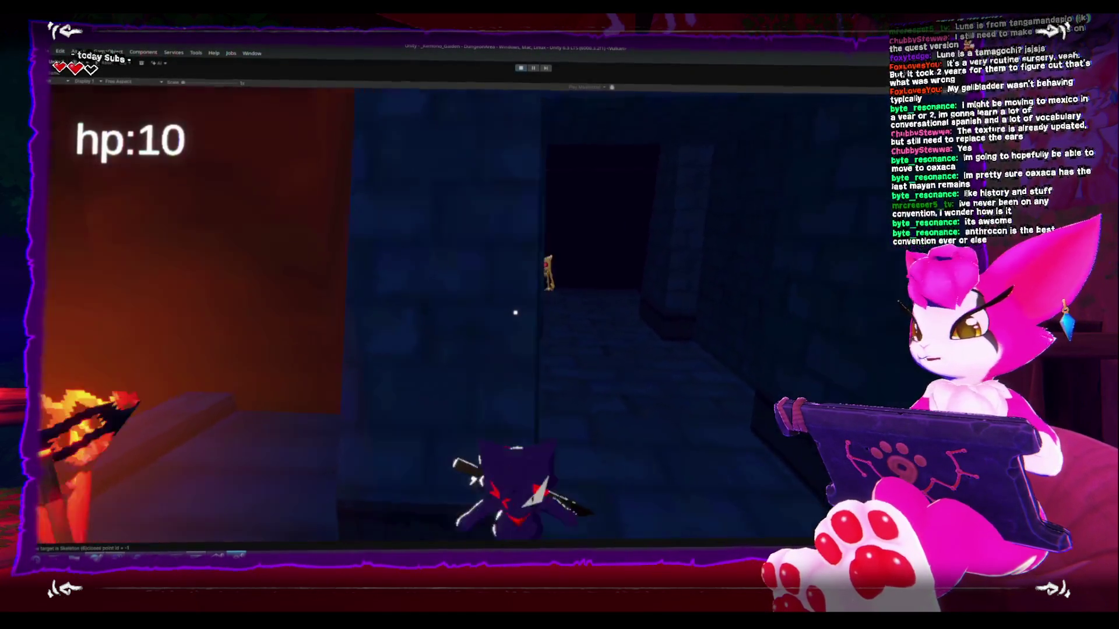
pyautogui.press('w')
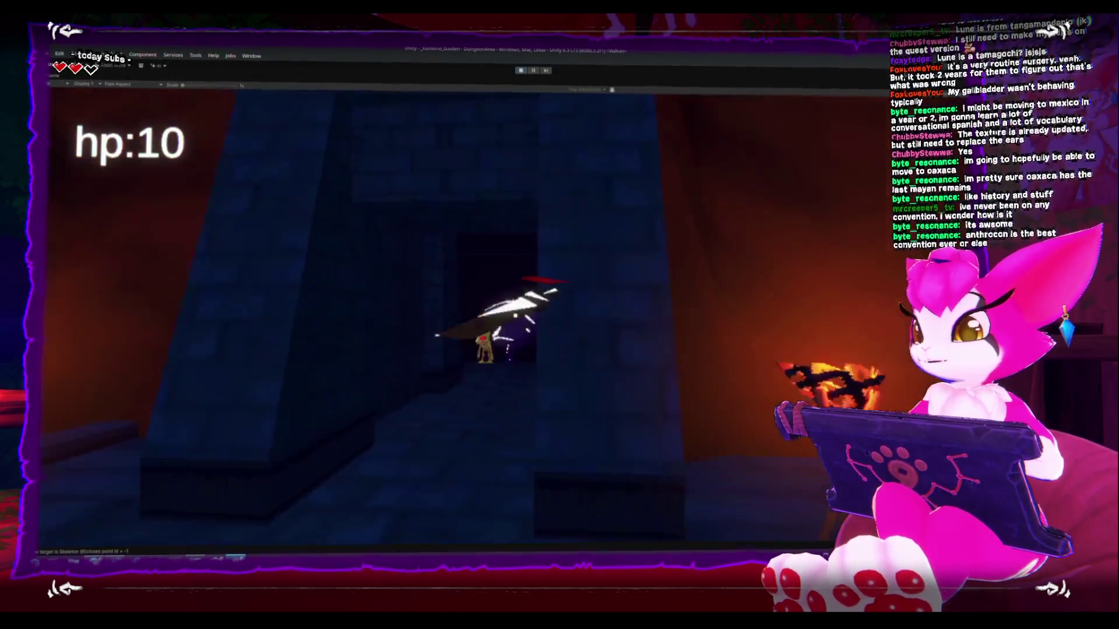
pyautogui.press('s')
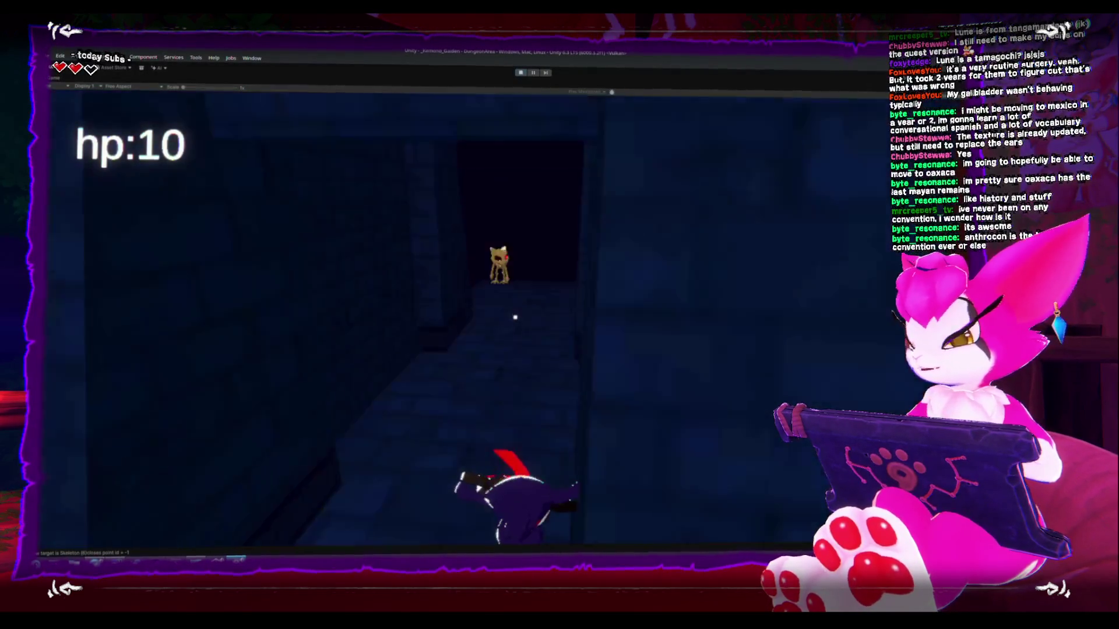
pyautogui.press('w')
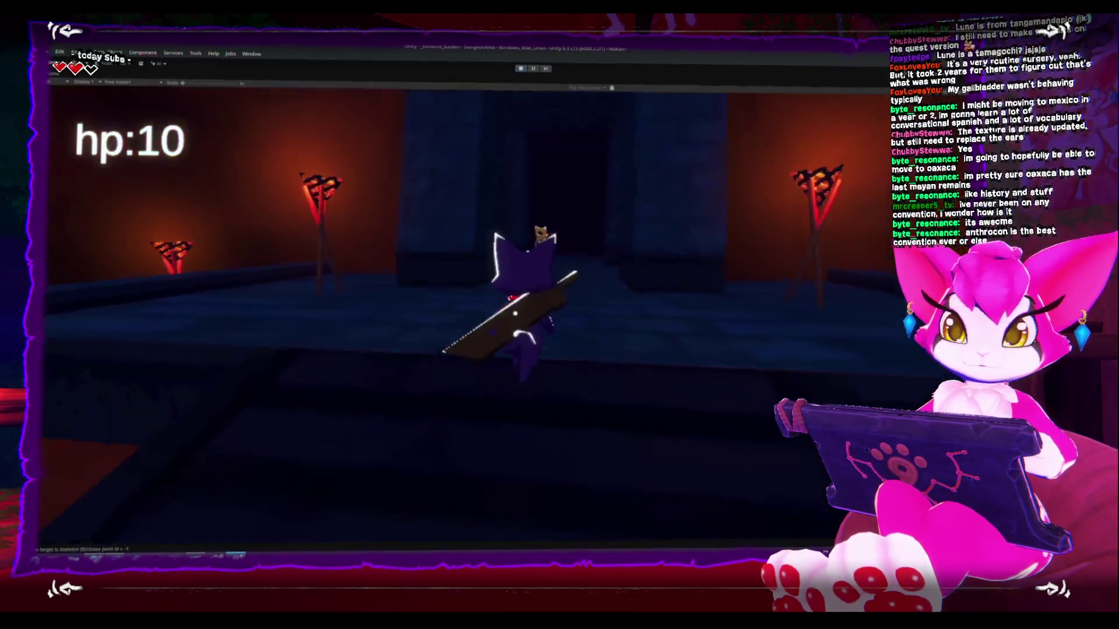
pyautogui.press('w')
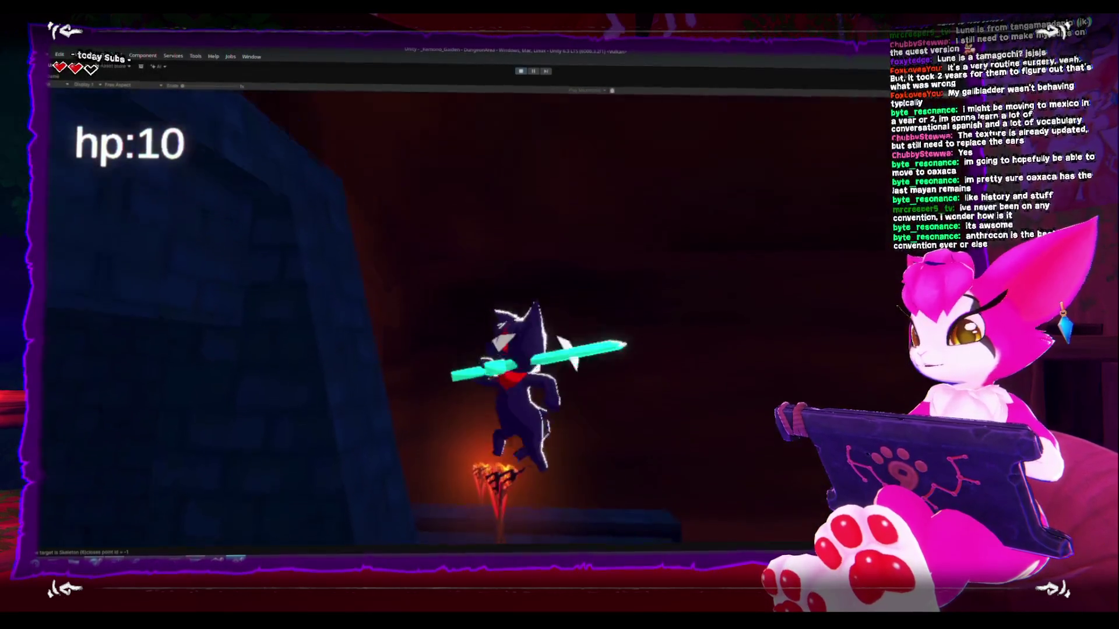
pyautogui.press('w')
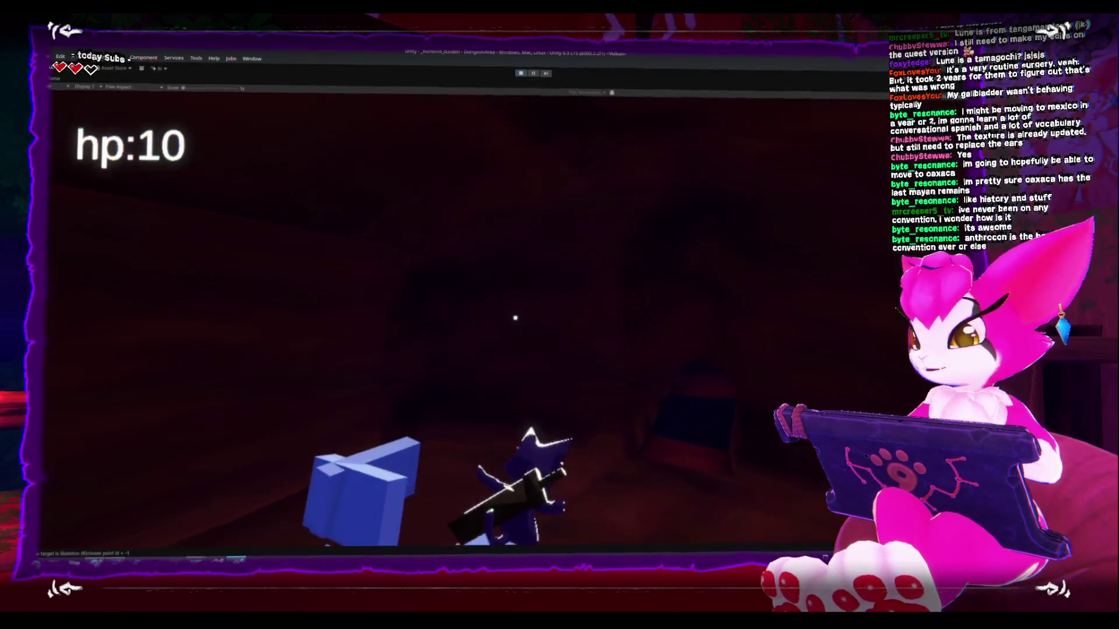
pyautogui.press('s')
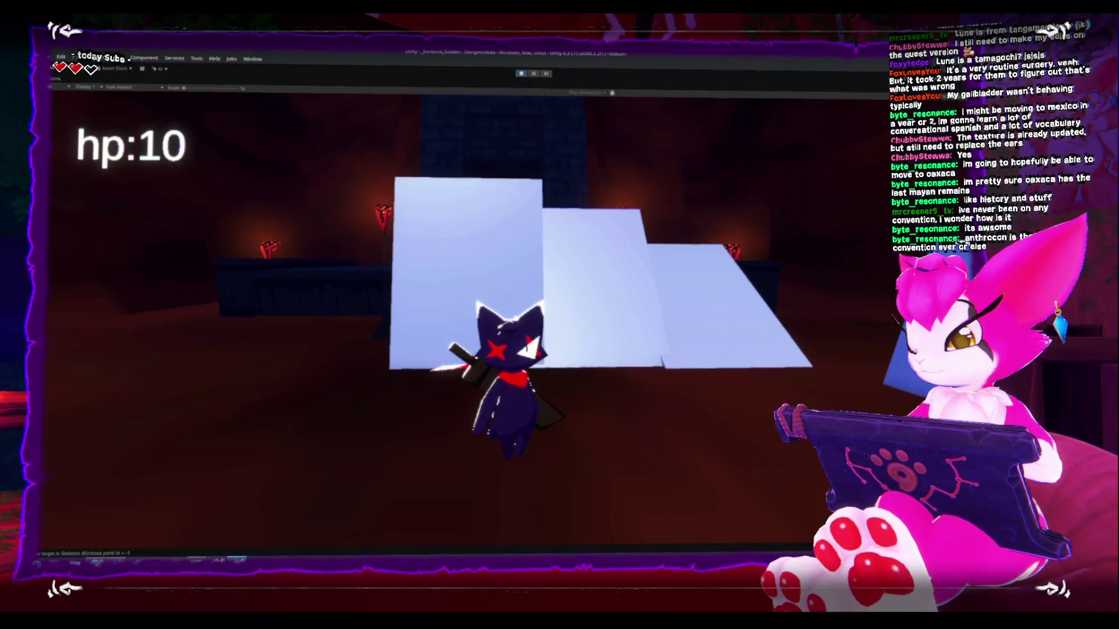
# Walk and jump the character up the white slope blocks, then stop Play mode.
pyautogui.press('w')
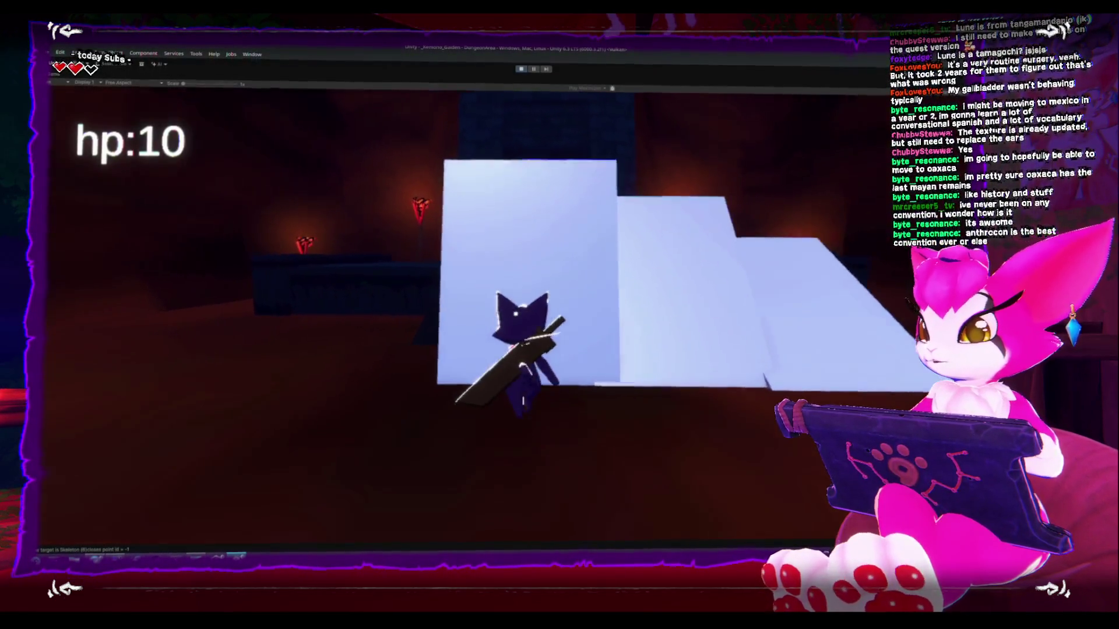
pyautogui.press('space')
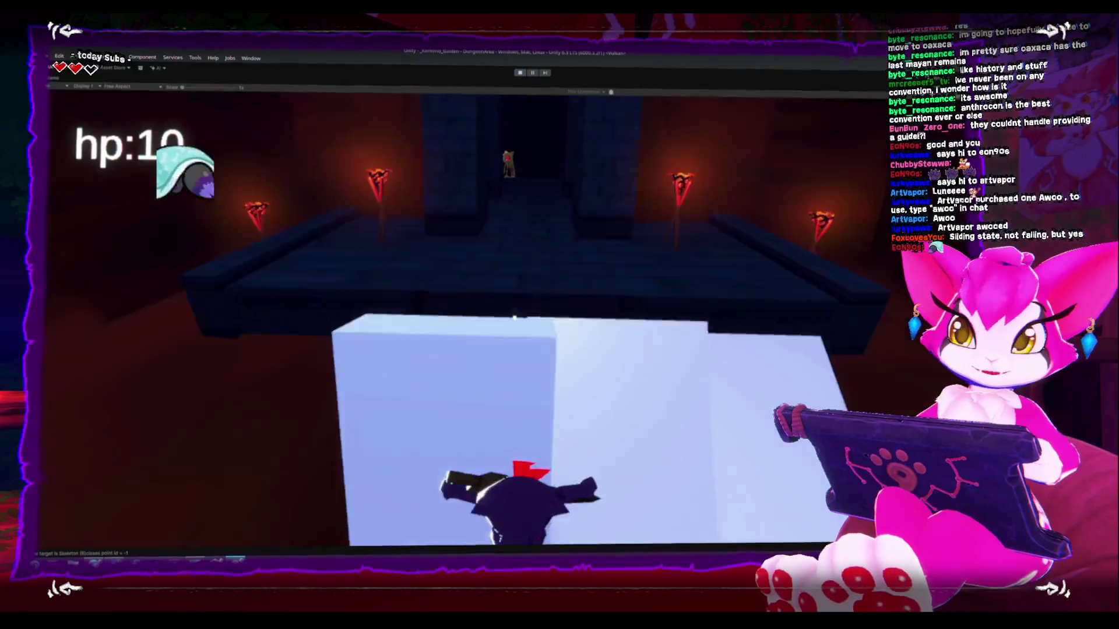
pyautogui.hotkey('ctrl', 'p')
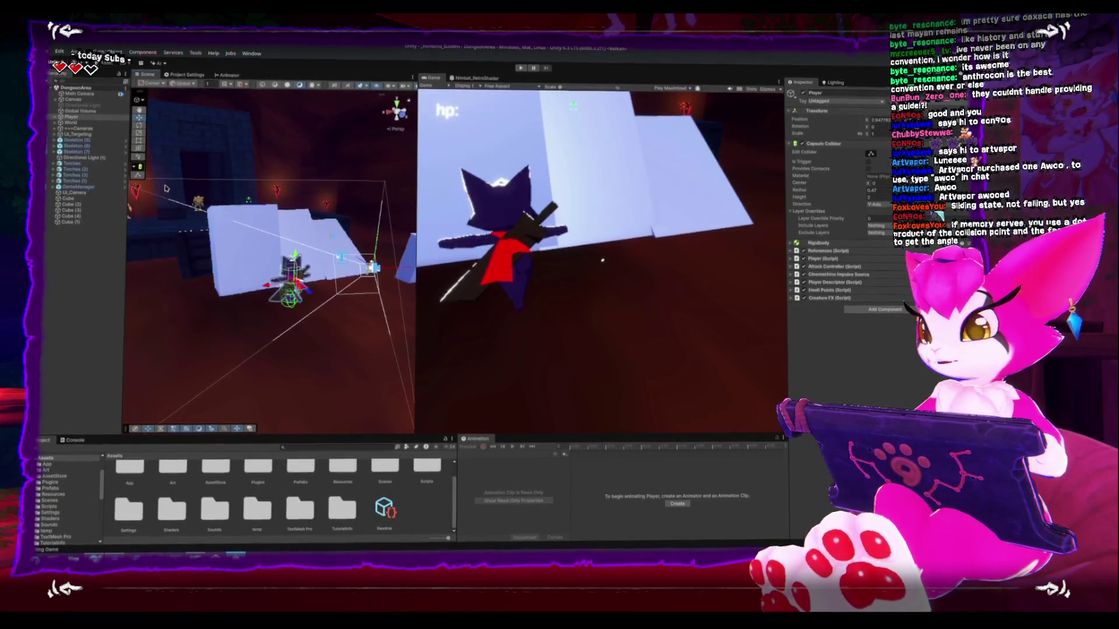
# Frame and orbit the Player in the Scene view, then expand its Hierarchy children.
pyautogui.press('f')
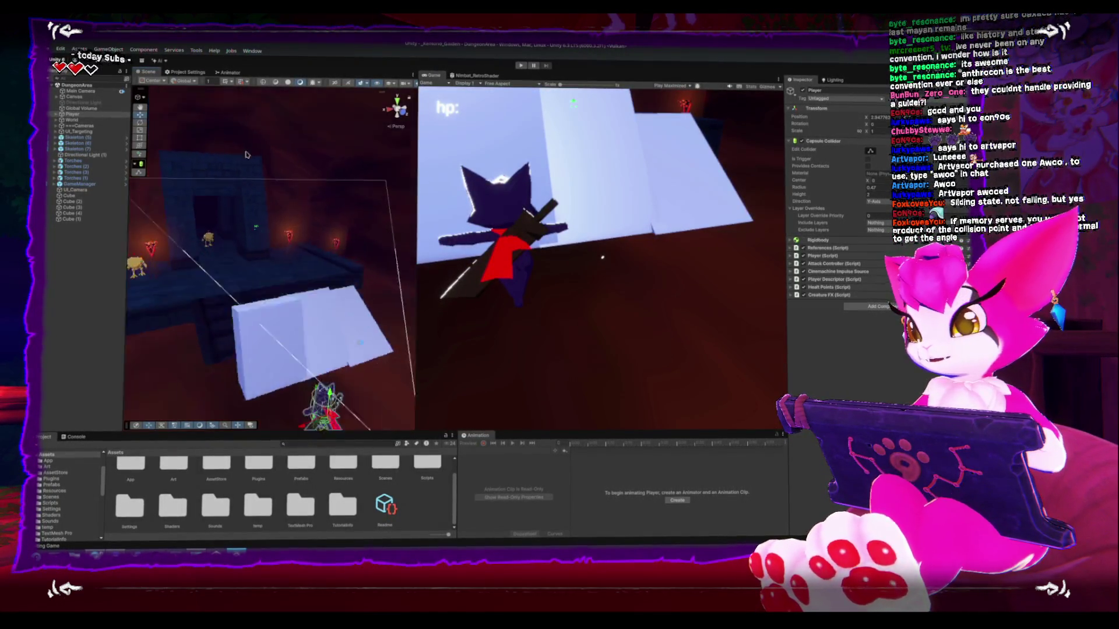
pyautogui.scroll(-8, 276, 117)
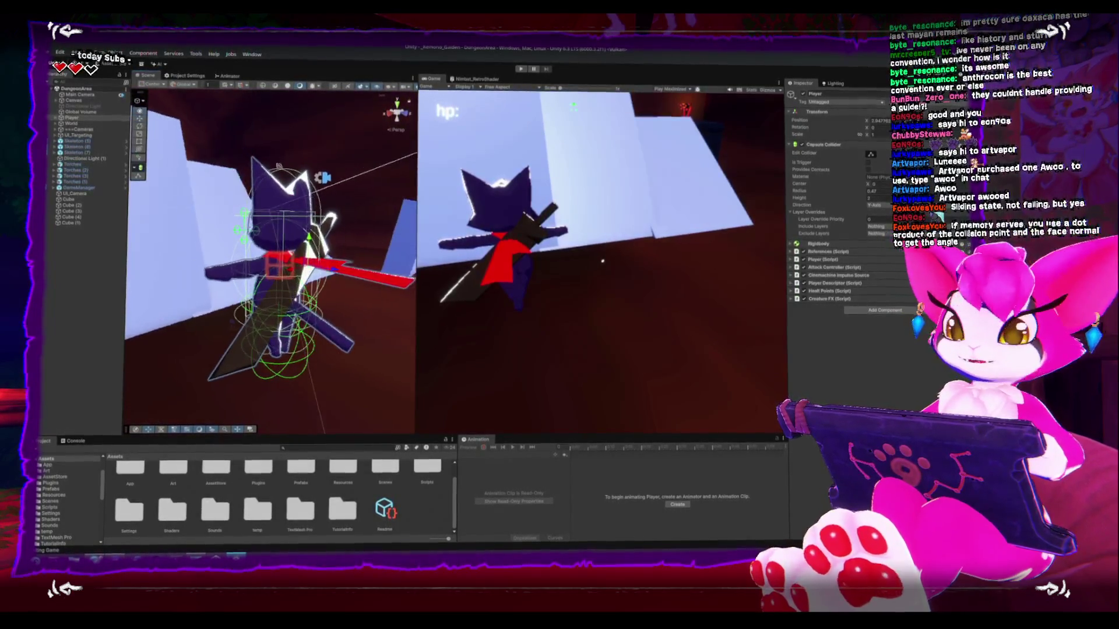
pyautogui.moveTo(301, 175); pyautogui.dragTo(275, 175)
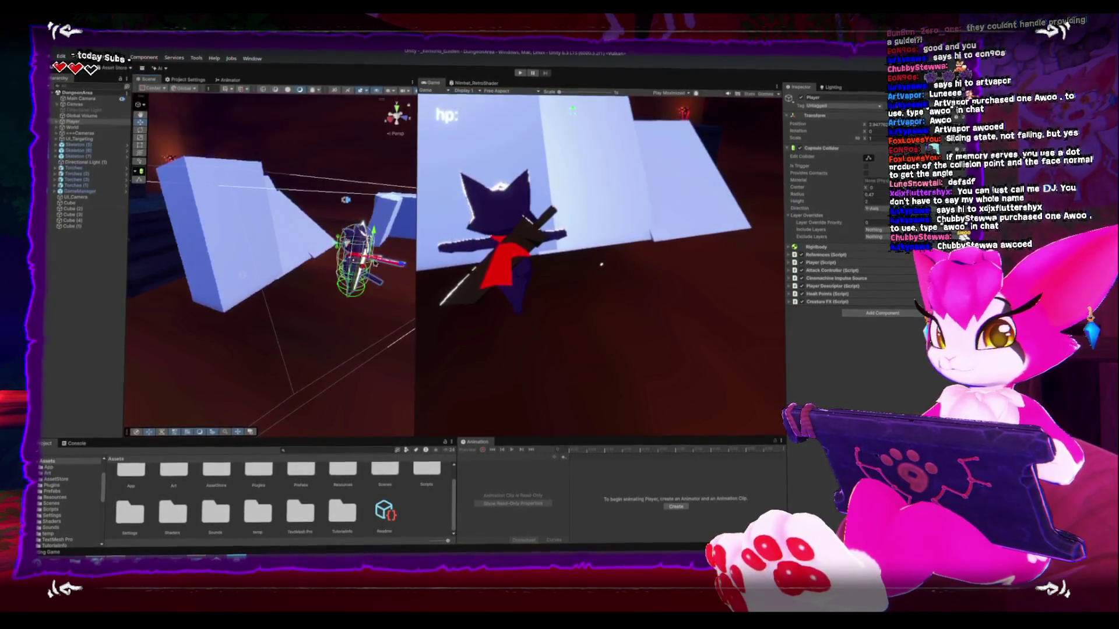
pyautogui.click(57, 122)
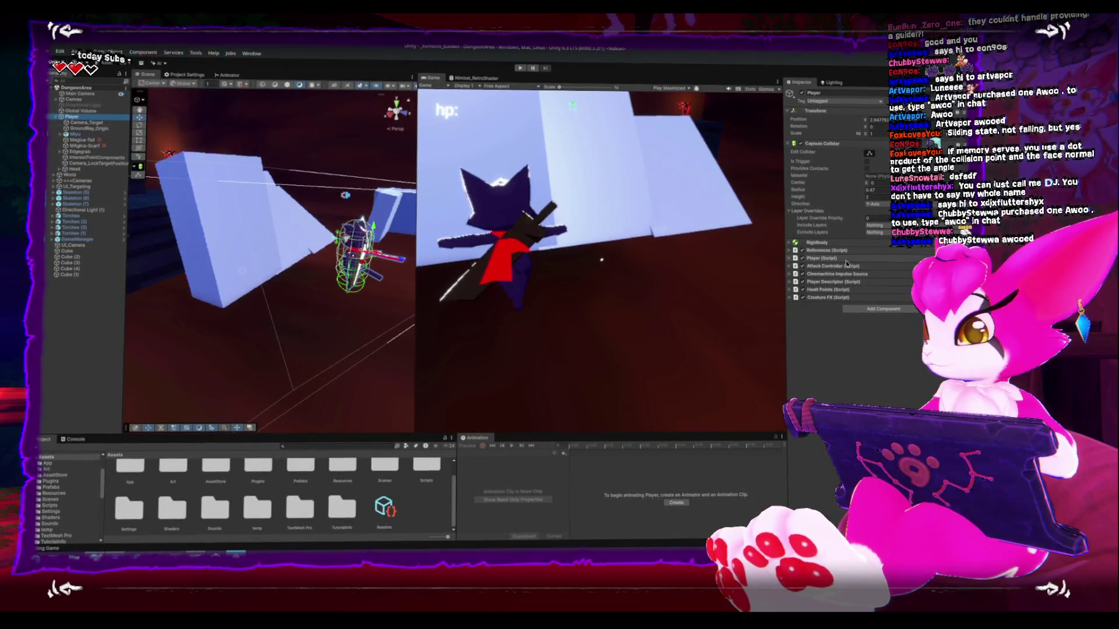
# Expand the Player (Script) component and open Player.cs in Rider.
pyautogui.click(819, 259)
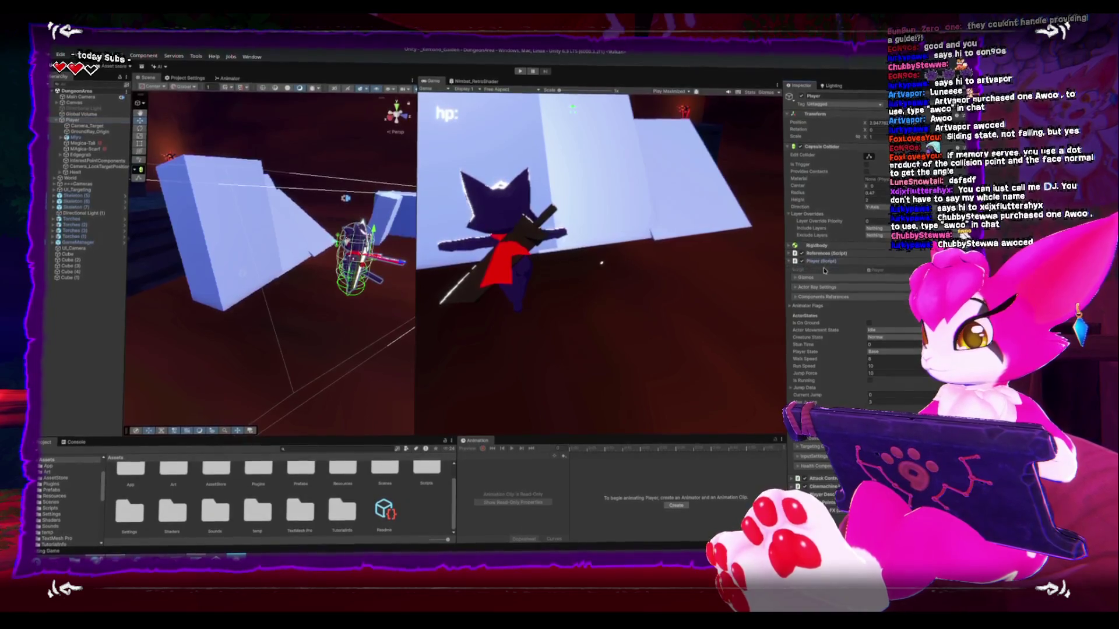
pyautogui.click(877, 268)
pyautogui.doubleClick(898, 274)
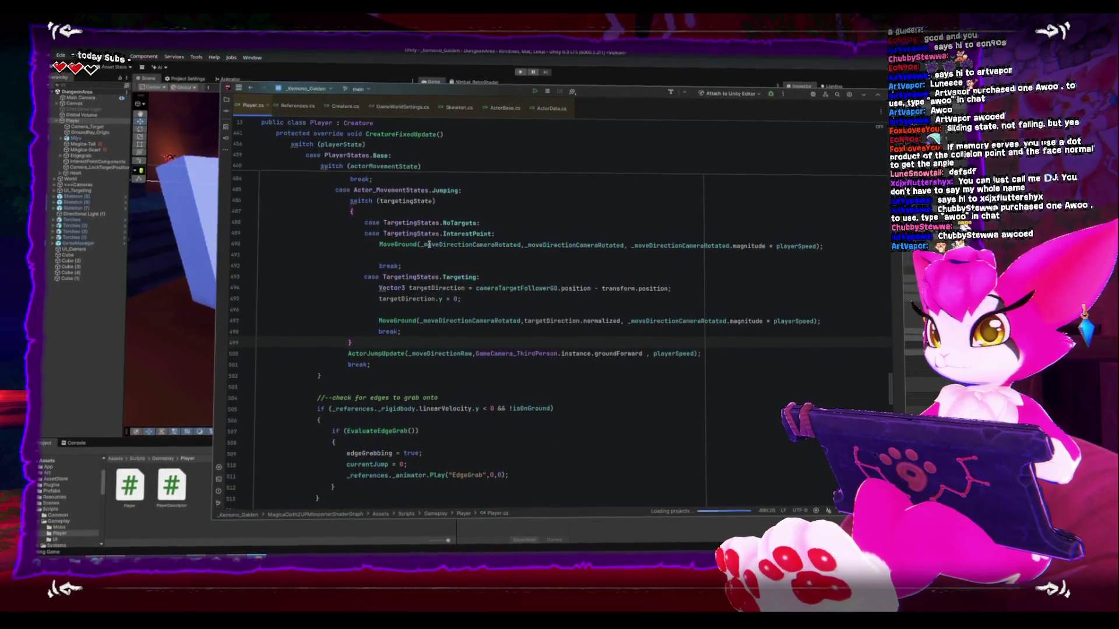
# Go through the References.cs, Creature.cs and GameWorldSettings.cs tabs to ActorBase.cs and scroll to CheckGround.
pyautogui.scroll(2, 429, 245)
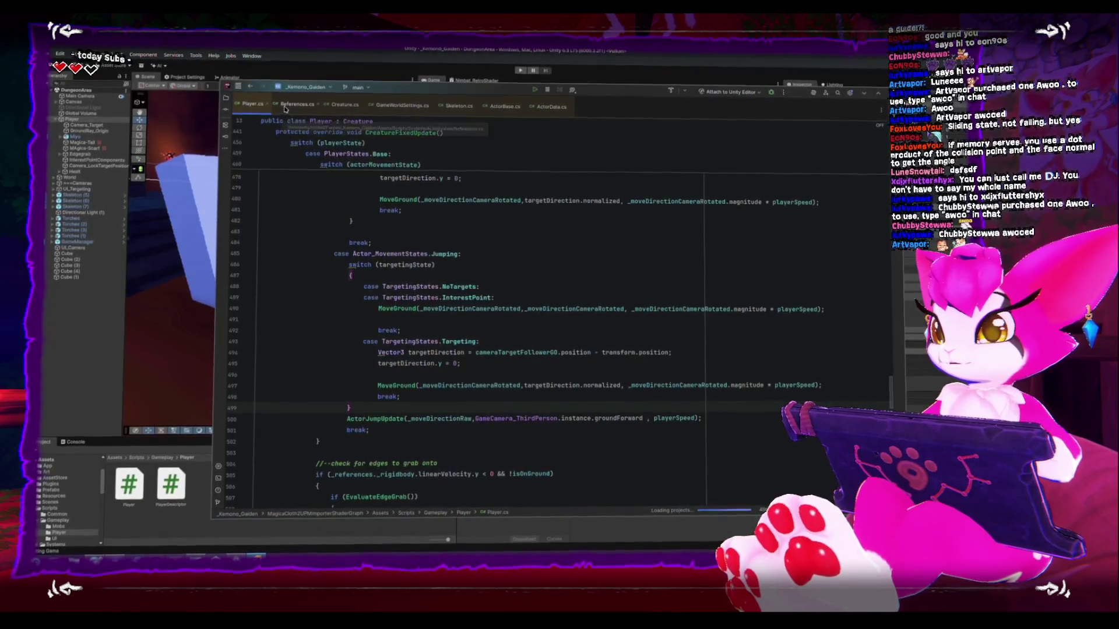
pyautogui.click(285, 106)
pyautogui.click(345, 104)
pyautogui.click(401, 105)
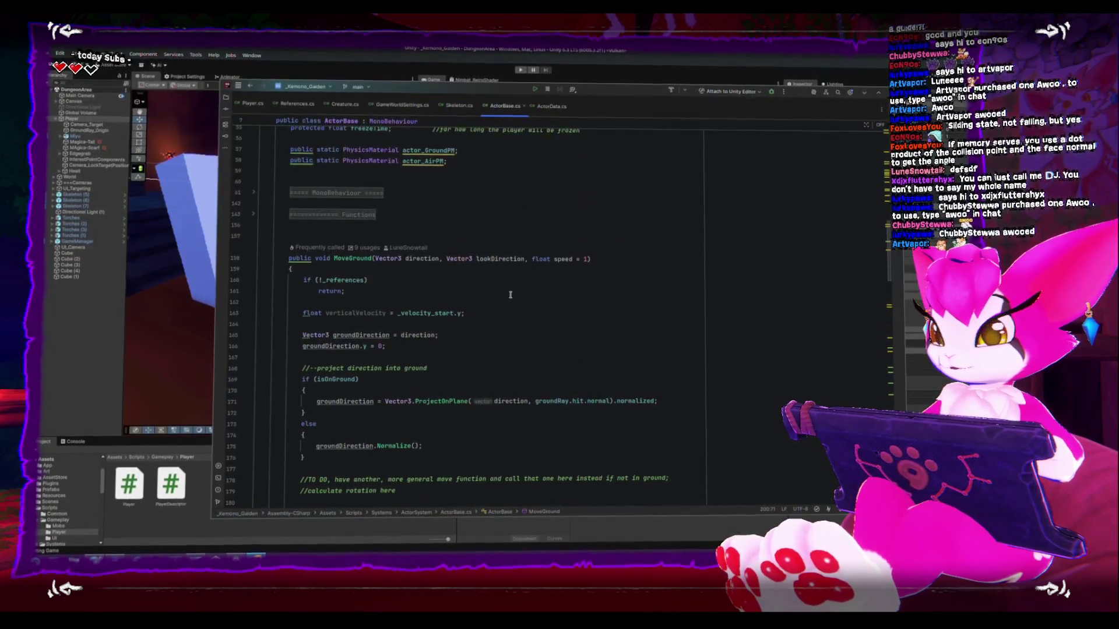
pyautogui.scroll(-10, 510, 294)
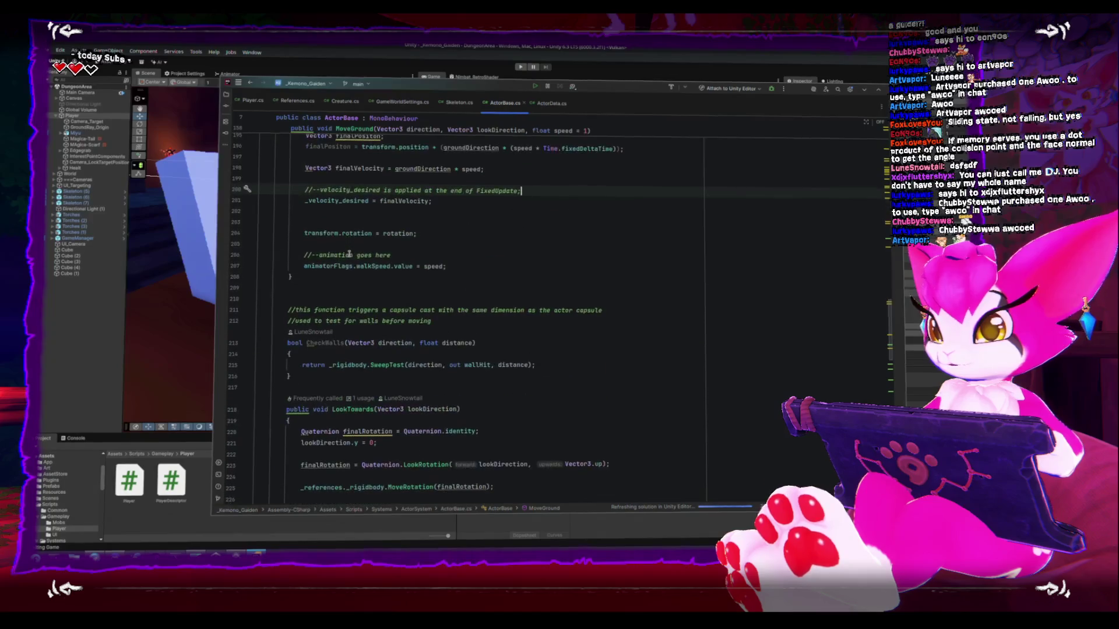
pyautogui.scroll(-3, 350, 255)
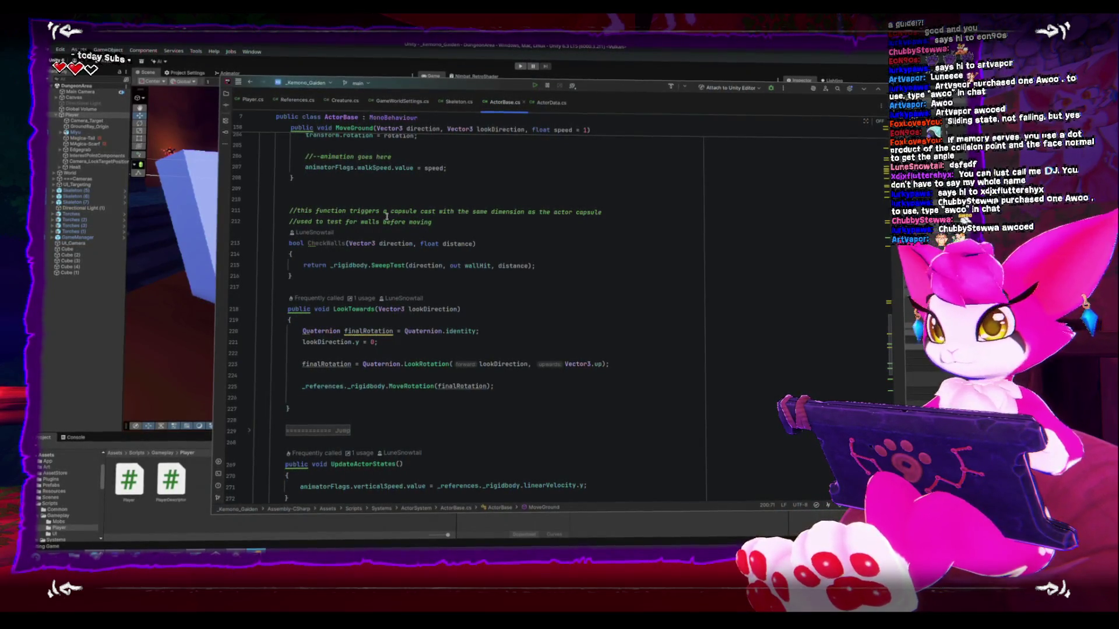
pyautogui.scroll(-4, 385, 230)
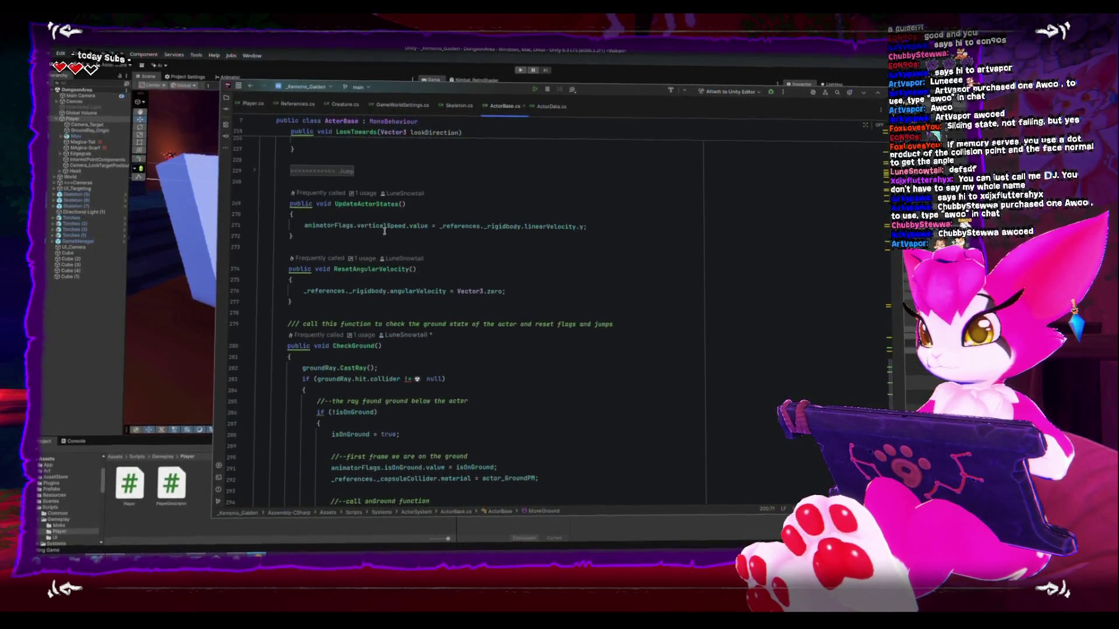
pyautogui.scroll(-6, 385, 232)
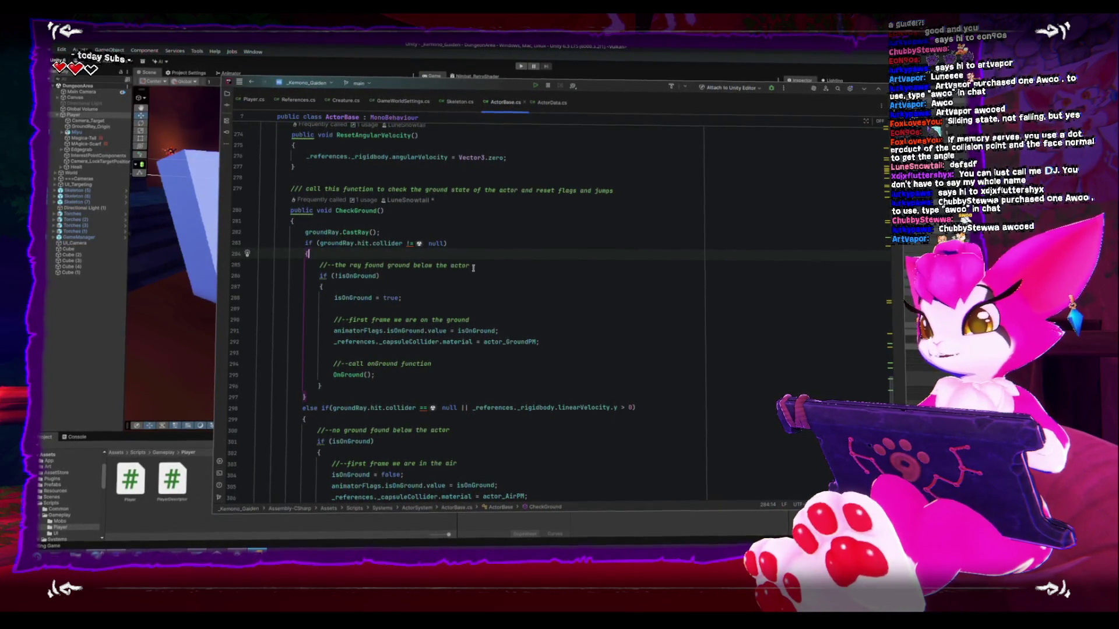
# Add a 'ray on ground' line at the top of CheckGround above the ray cast, then switch to Unity.
pyautogui.click(459, 231)
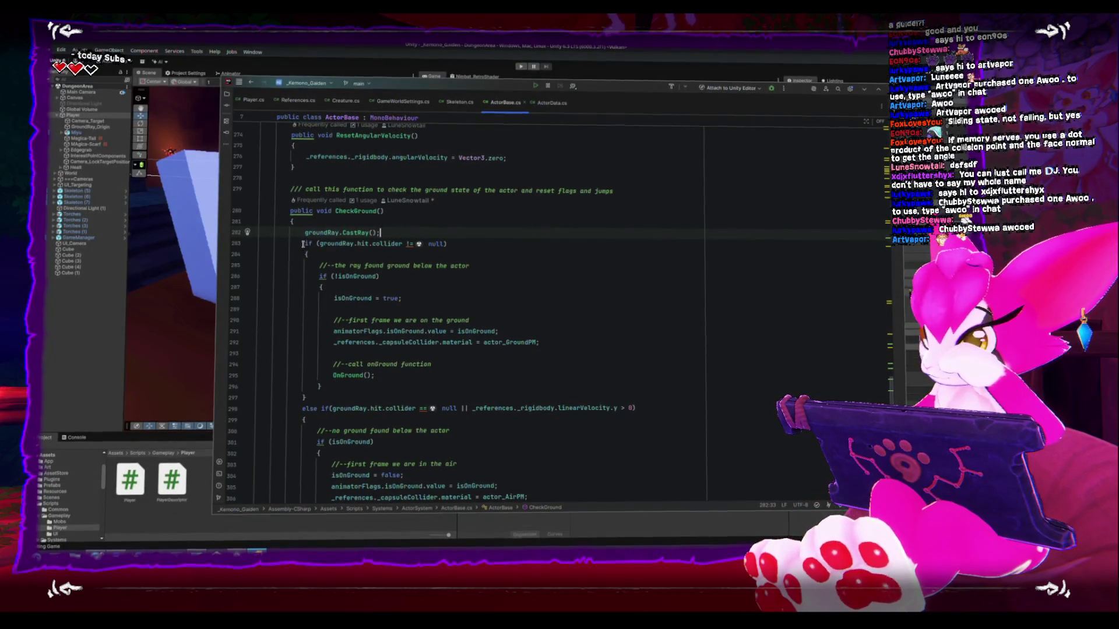
pyautogui.click(443, 225)
pyautogui.press('Return')
pyautogui.press('Return')
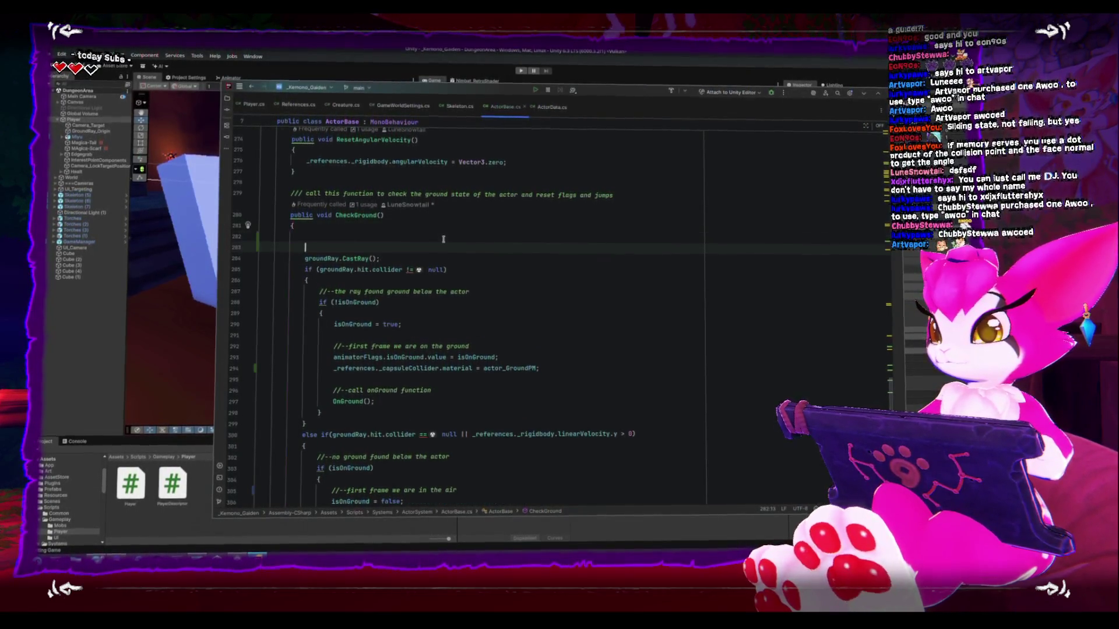
pyautogui.write('//castray ')
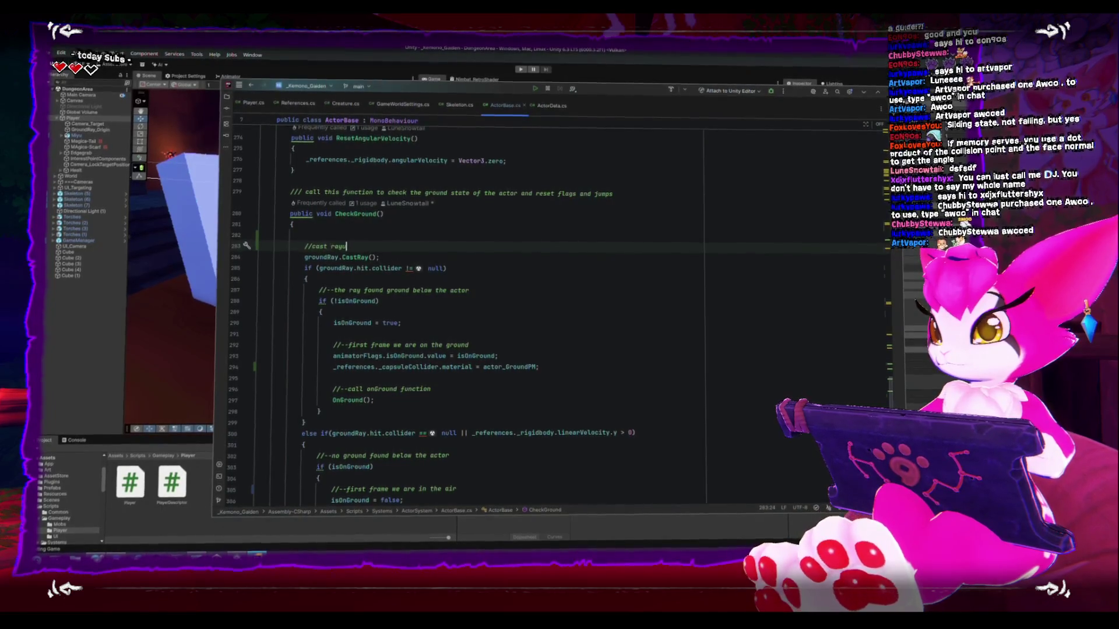
pyautogui.write('on ground')
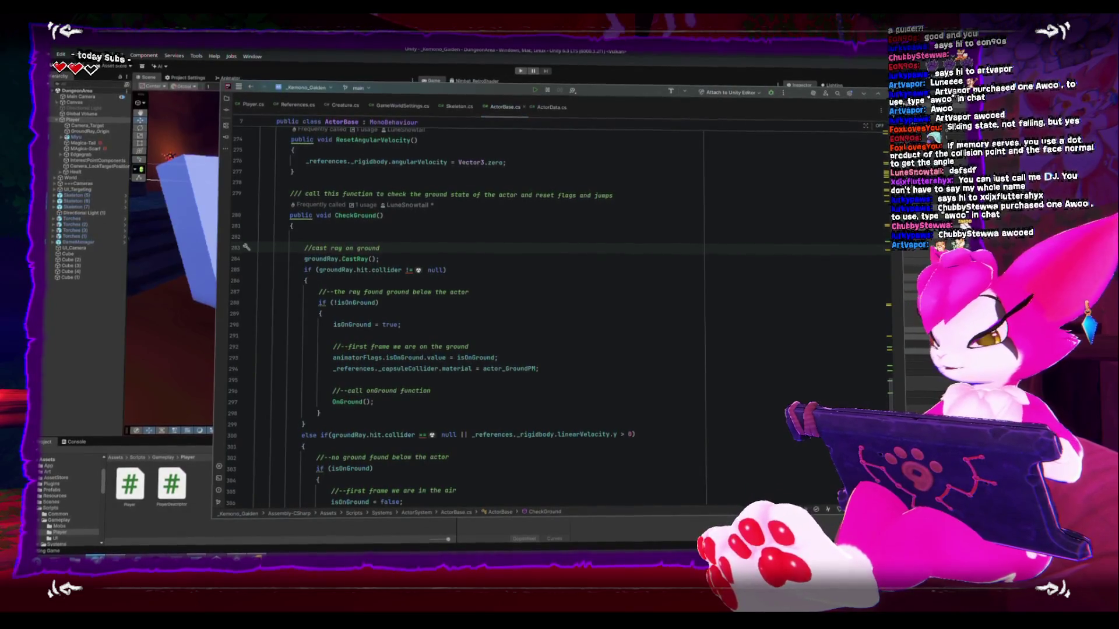
pyautogui.hotkey('alt', 'Tab')
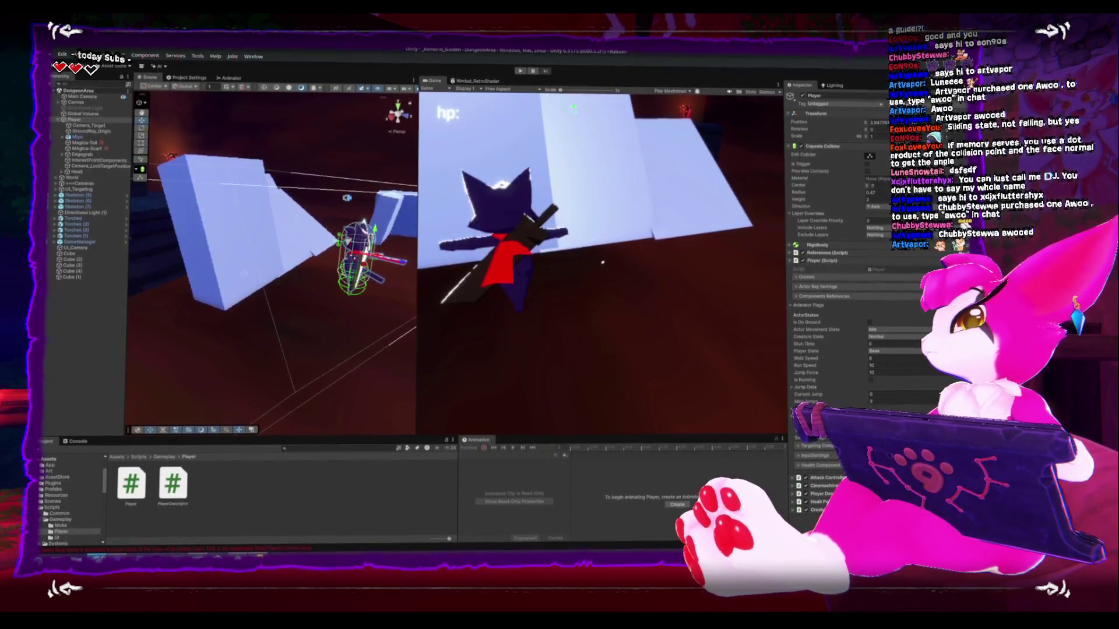
# Switch to the browser showing the HacknPlan January task board.
pyautogui.hotkey('alt', 'Tab')
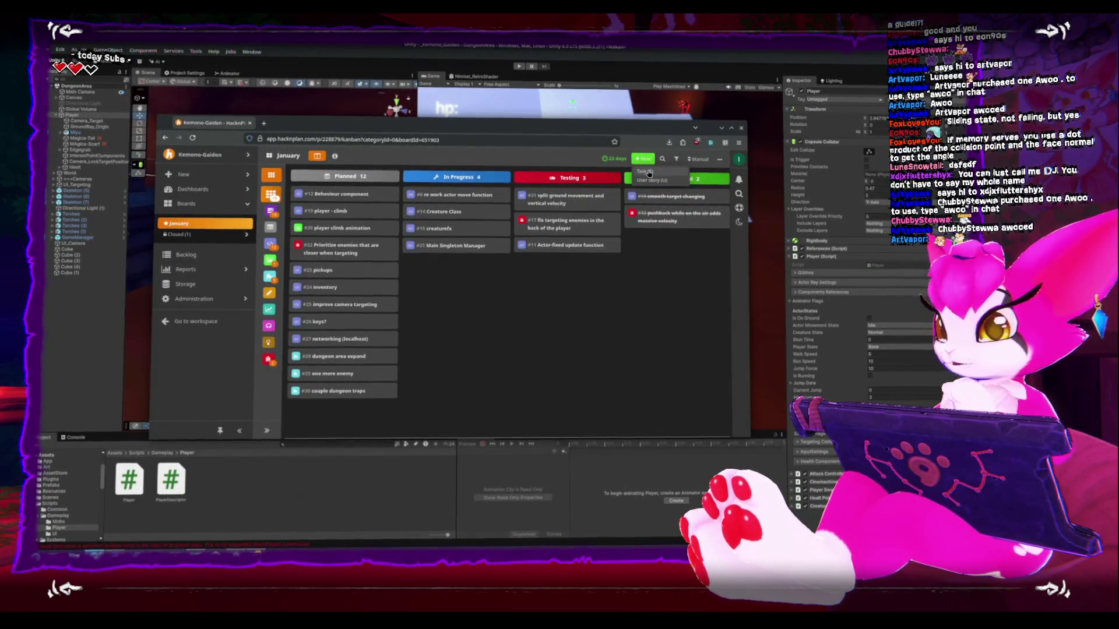
# Create the HacknPlan task 'slope detection', drag card #33 to In Progress, and return to Unity.
pyautogui.click(648, 174)
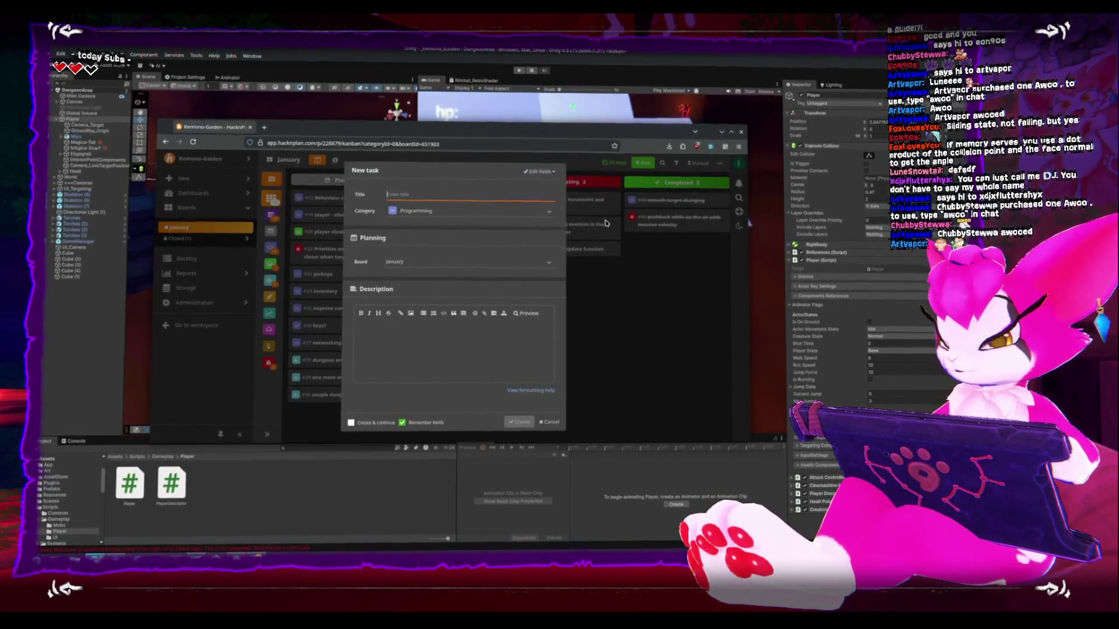
pyautogui.write('slope detection')
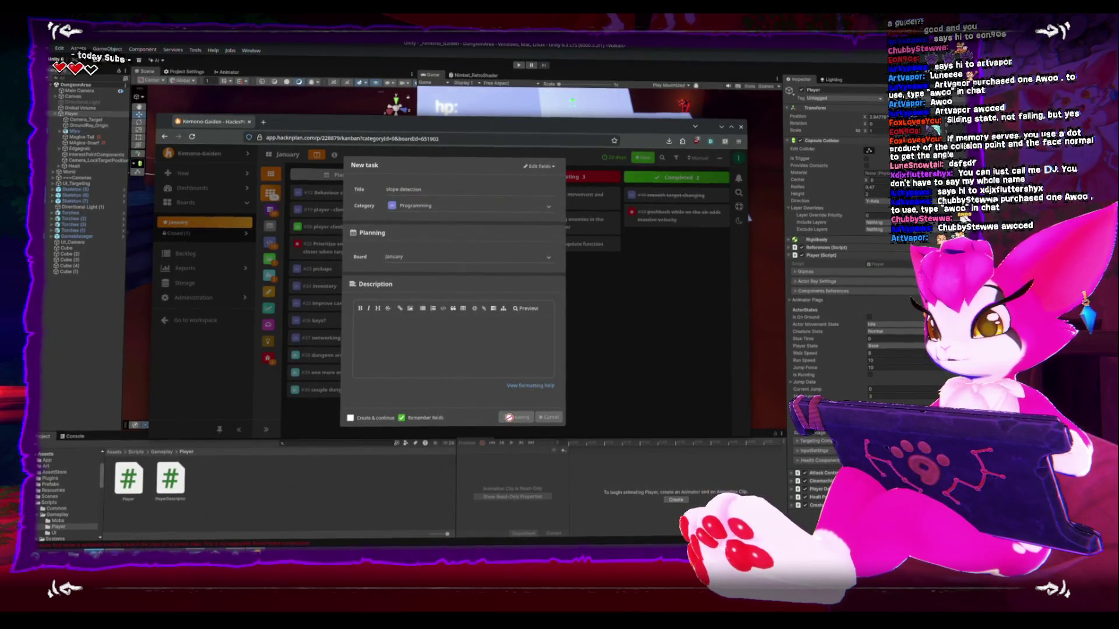
pyautogui.moveTo(344, 411)
pyautogui.mouseDown()
pyautogui.moveTo(463, 285)
pyautogui.moveTo(472, 194)
pyautogui.mouseUp()
pyautogui.hotkey('alt', 'Tab')
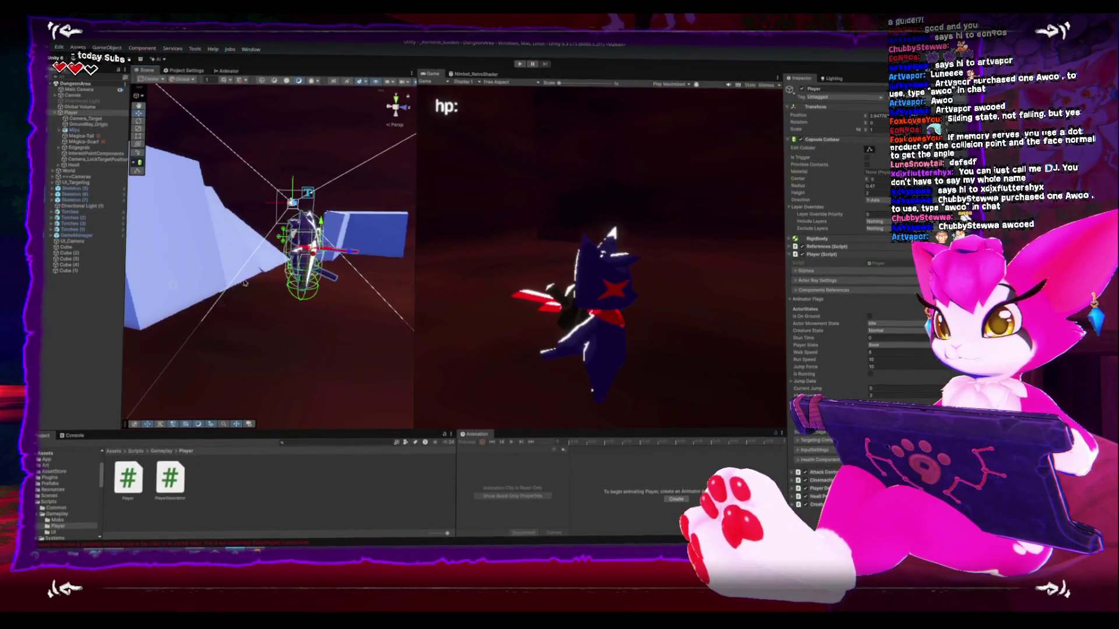
# Orbit the Scene view and expand the Player's Gizmos and Components References foldouts before returning to Rider.
pyautogui.moveTo(297, 281); pyautogui.dragTo(280, 283)
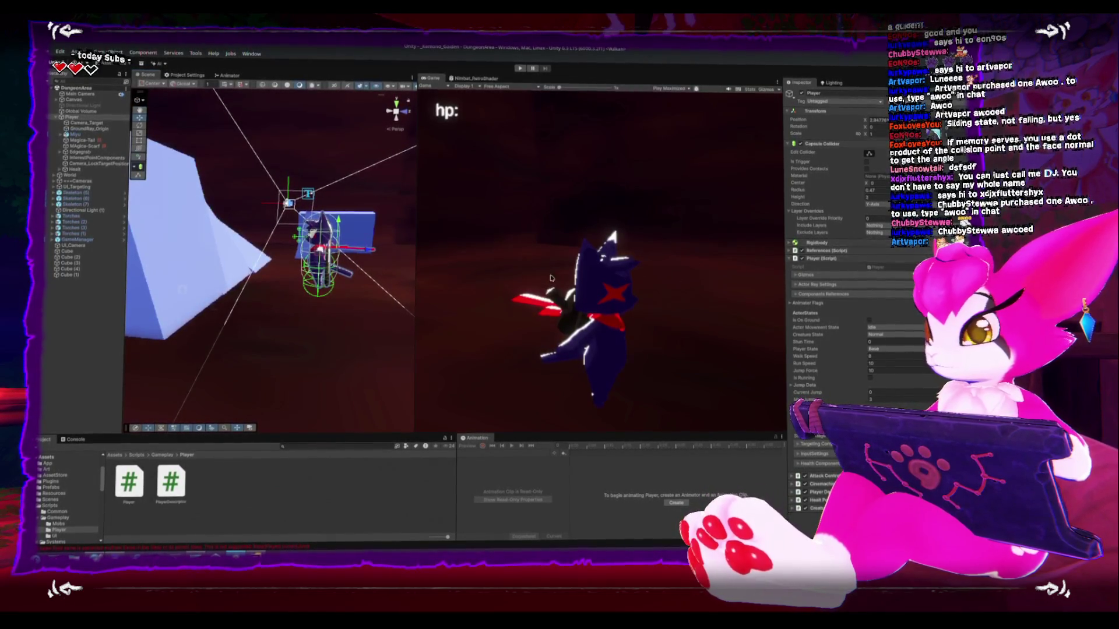
pyautogui.click(824, 273)
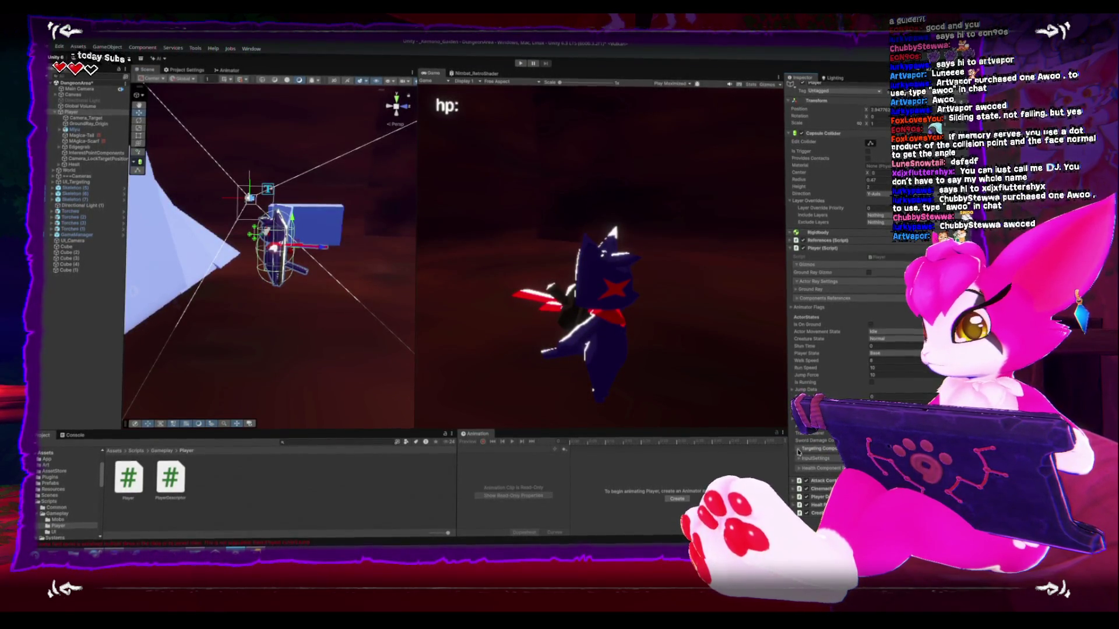
pyautogui.click(797, 302)
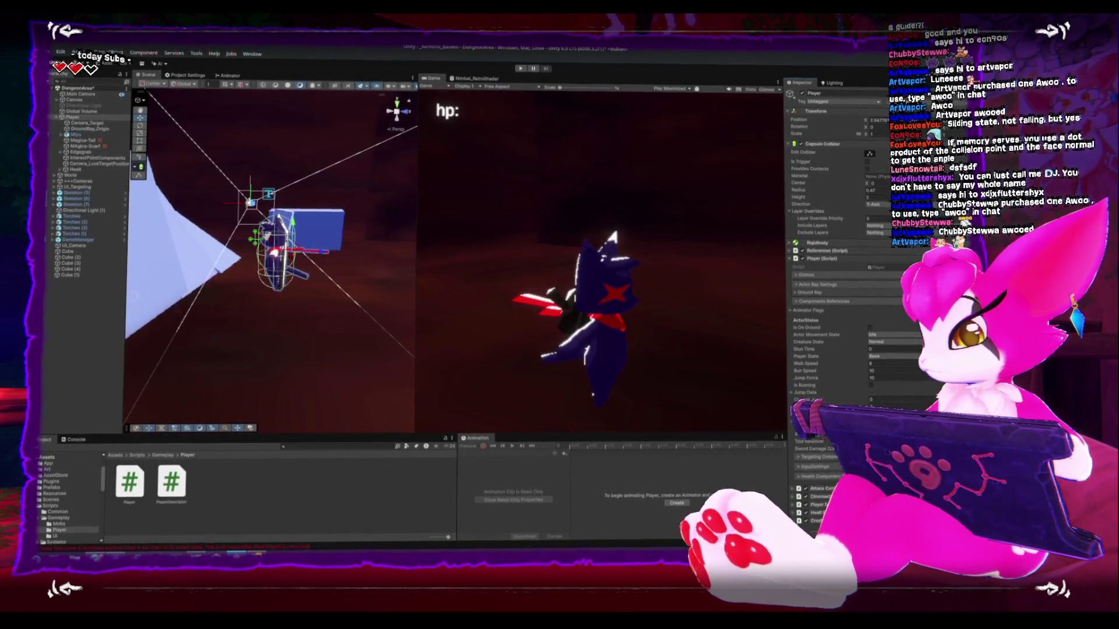
pyautogui.scroll(-3, 839, 245)
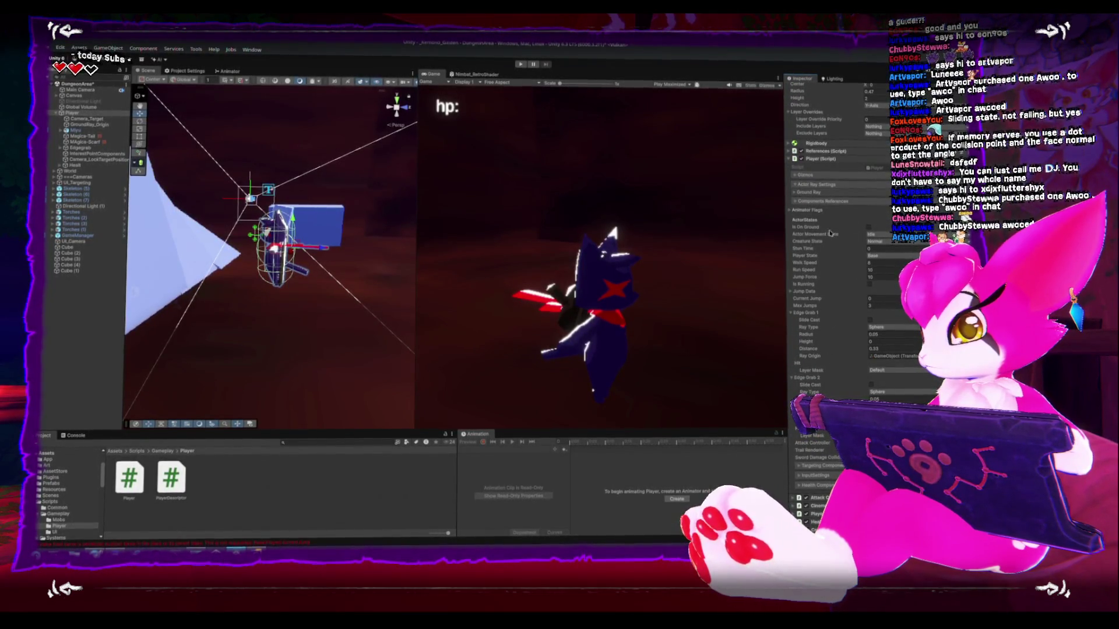
pyautogui.click(257, 554)
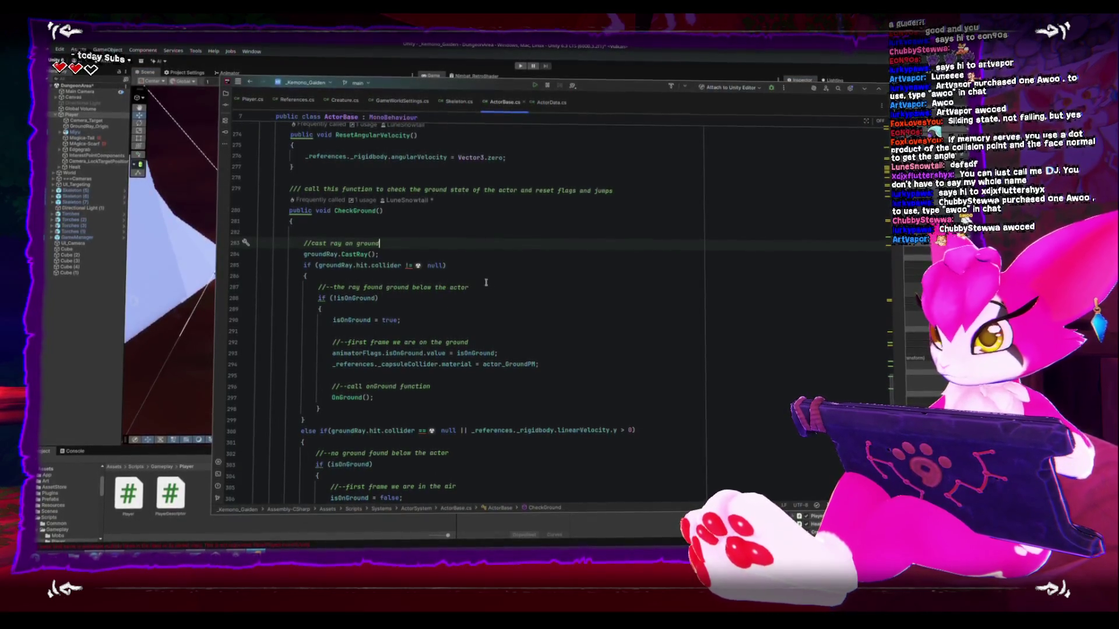
# Insert the comment '//measure the angle of the ground' on a new line in CheckGround's ground-hit branch.
pyautogui.click(520, 278)
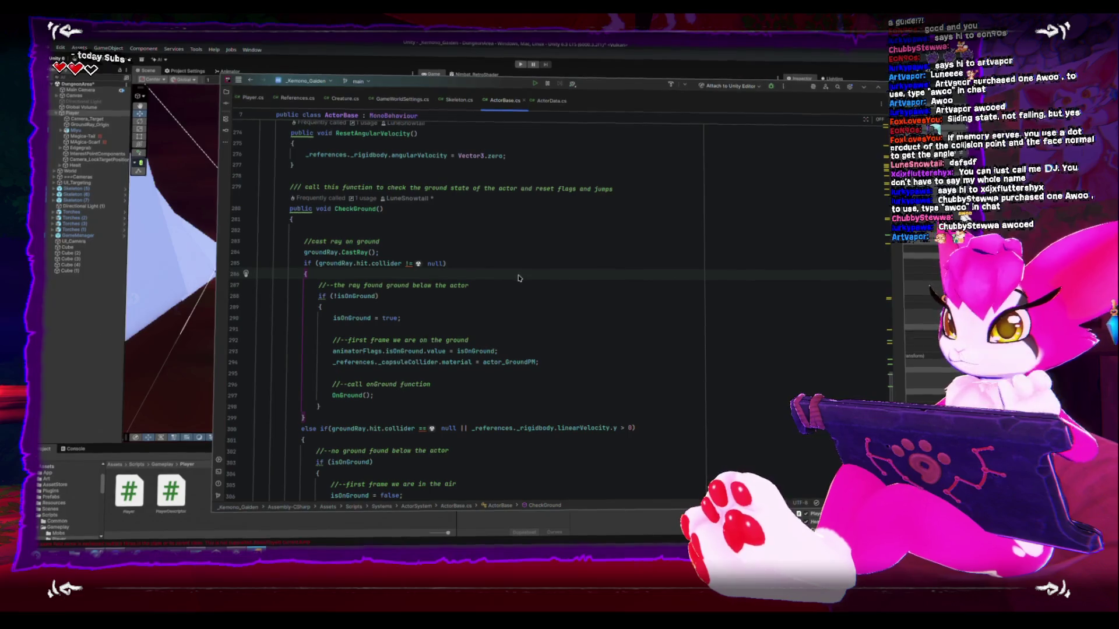
pyautogui.press('Return')
pyautogui.press('Return')
pyautogui.press('Up')
pyautogui.write('//measure the')
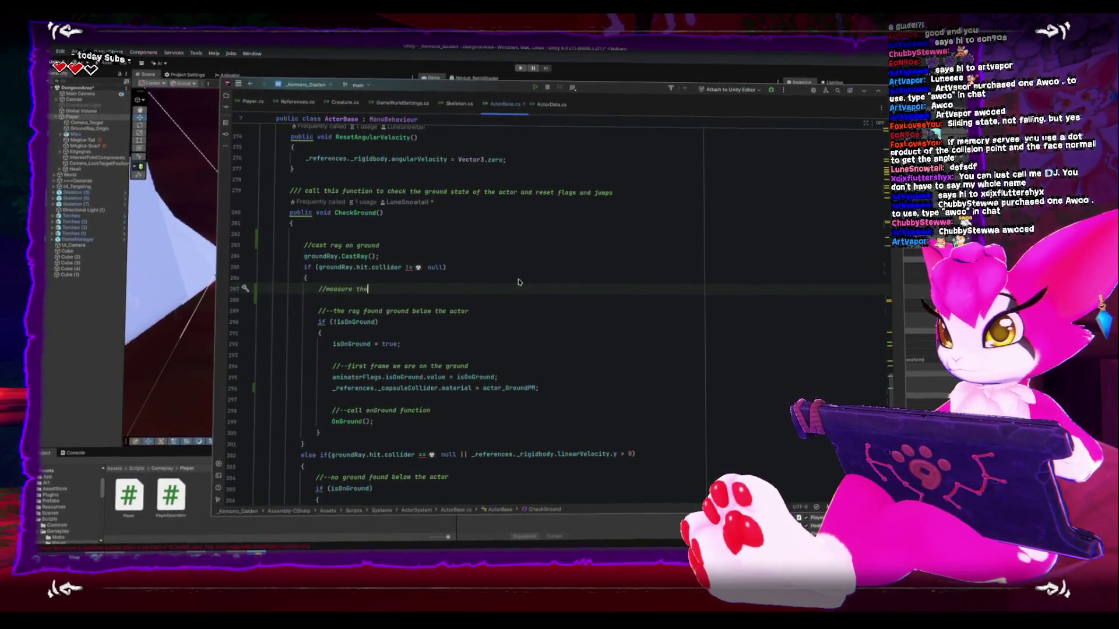
pyautogui.write(' angle of the sl')
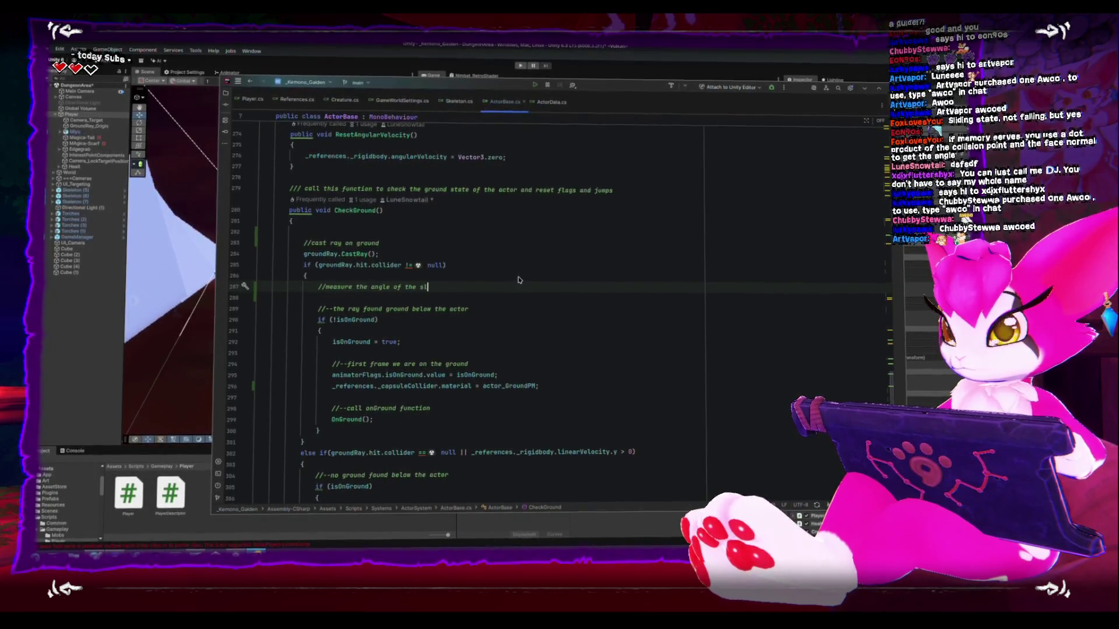
pyautogui.press('BackSpace')
pyautogui.press('BackSpace')
pyautogui.write('grounnd')
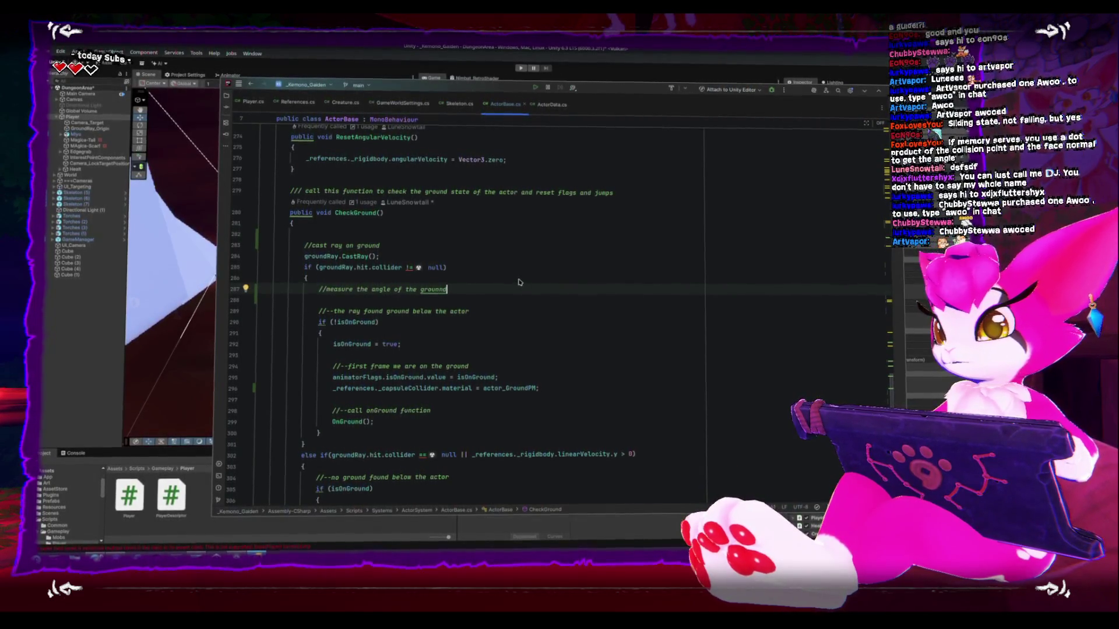
pyautogui.scroll(20, 518, 274)
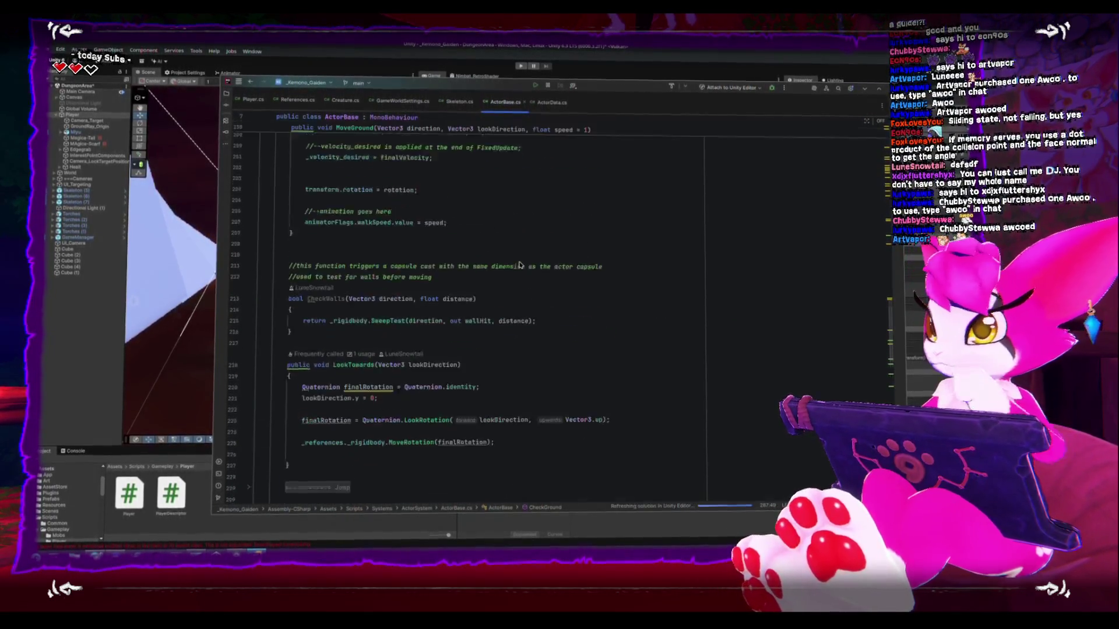
# Give the maxSlopeAngle field a default value of 45.
pyautogui.scroll(20, 515, 259)
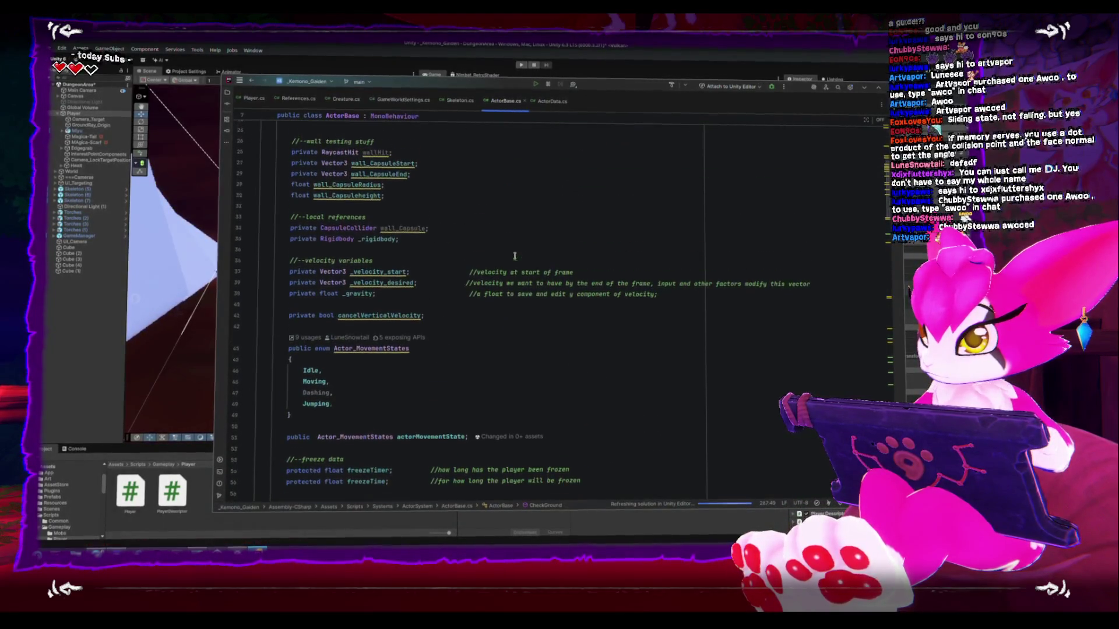
pyautogui.scroll(6, 514, 257)
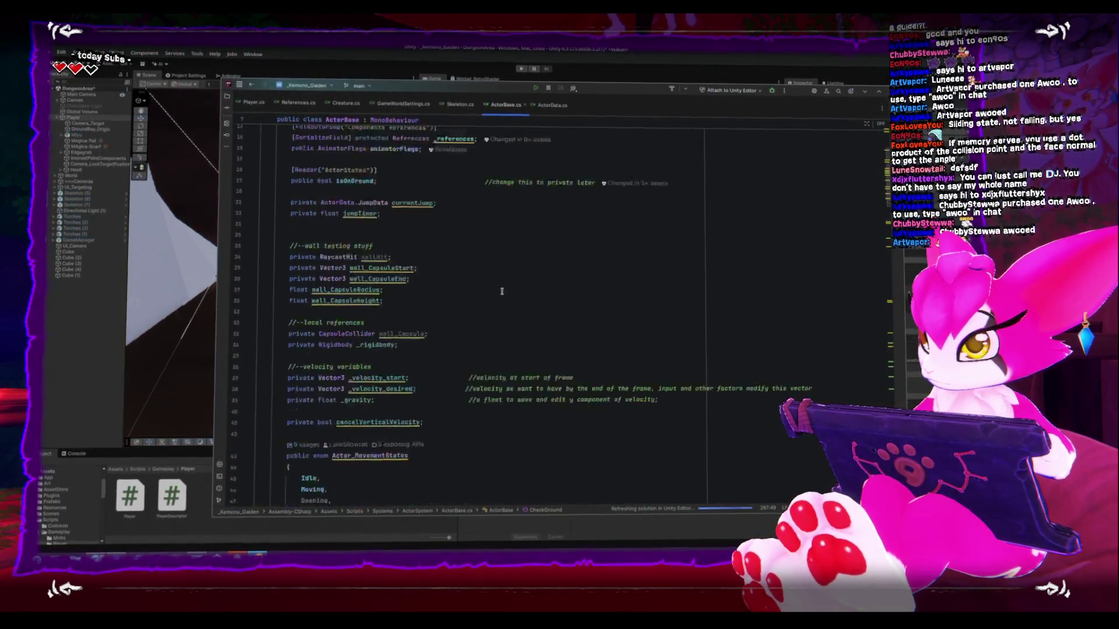
pyautogui.scroll(-3, 500, 288)
pyautogui.click(489, 257)
pyautogui.write('float maxSlopeAngle =')
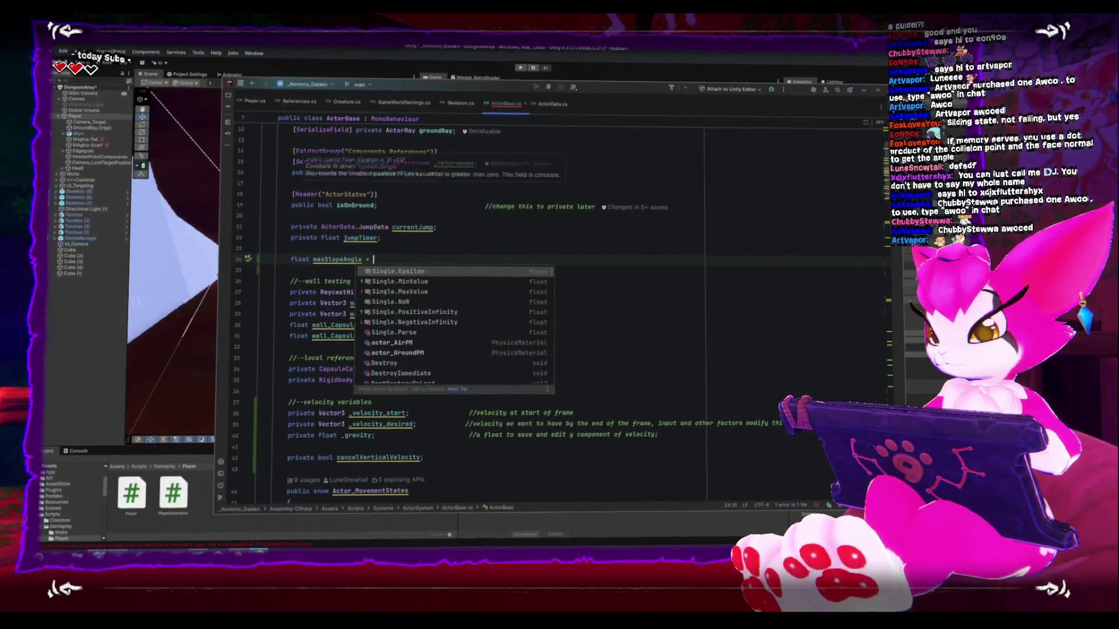
pyautogui.write('45;')
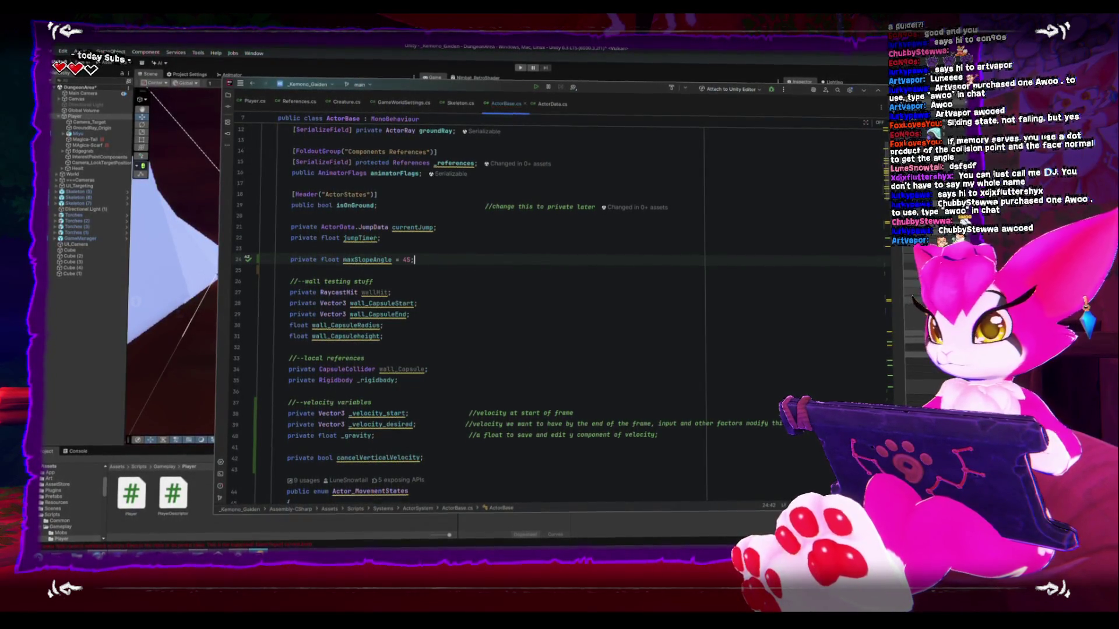
pyautogui.hotkey('shift', 'F6')
# Scroll to CheckGround and start a new line below the ground-angle comment.
pyautogui.scroll(-4, 460, 287)
pyautogui.scroll(-20, 460, 287)
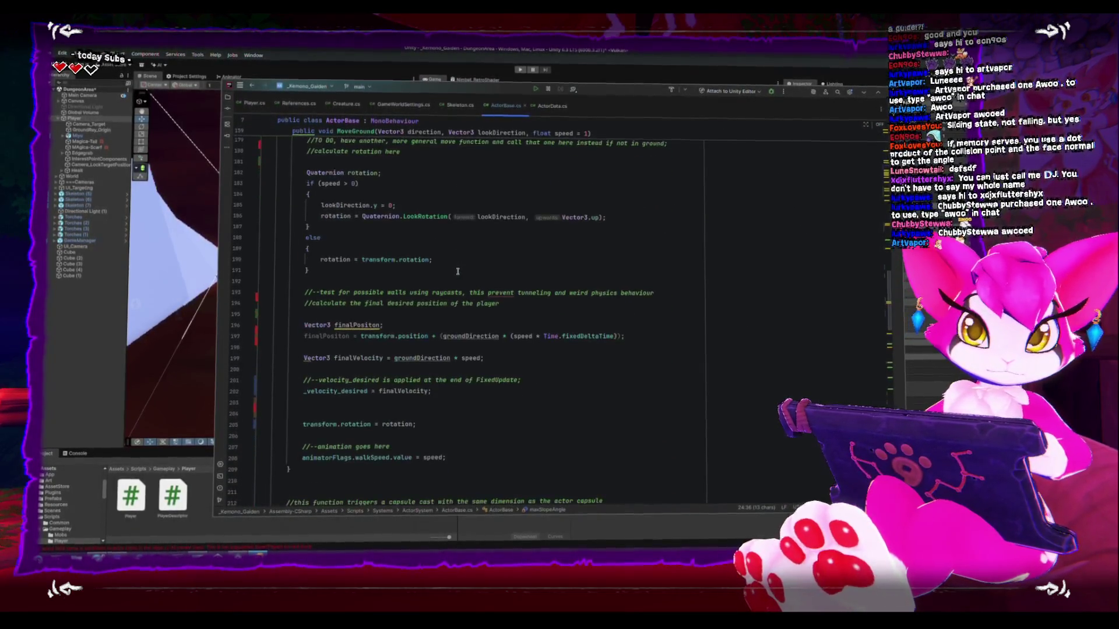
pyautogui.scroll(-10, 457, 272)
pyautogui.scroll(-6, 454, 275)
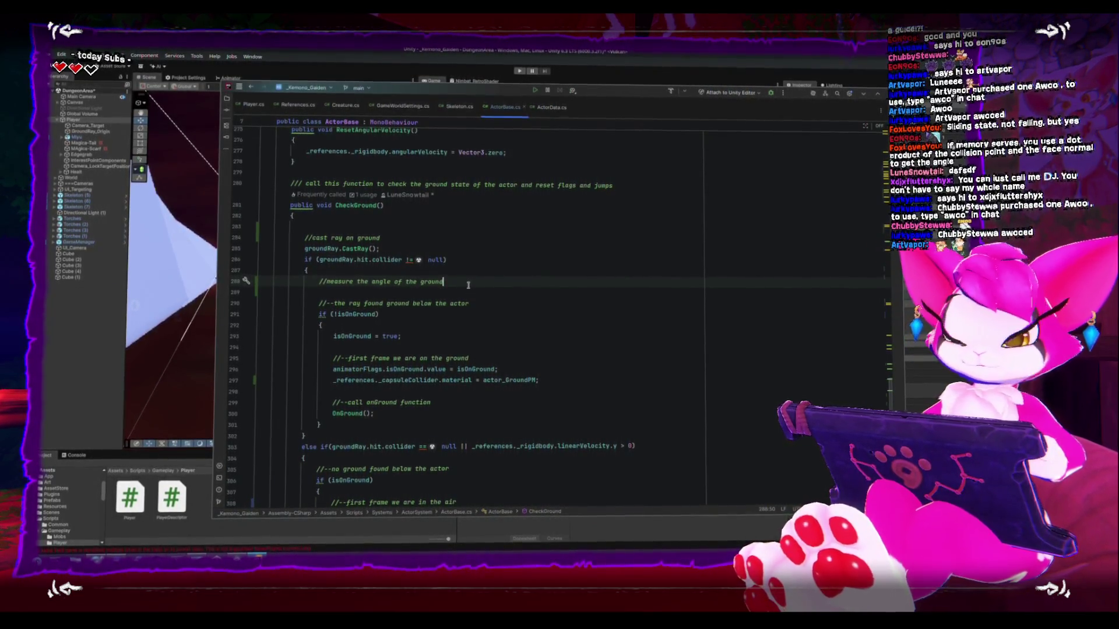
pyautogui.press('Return')
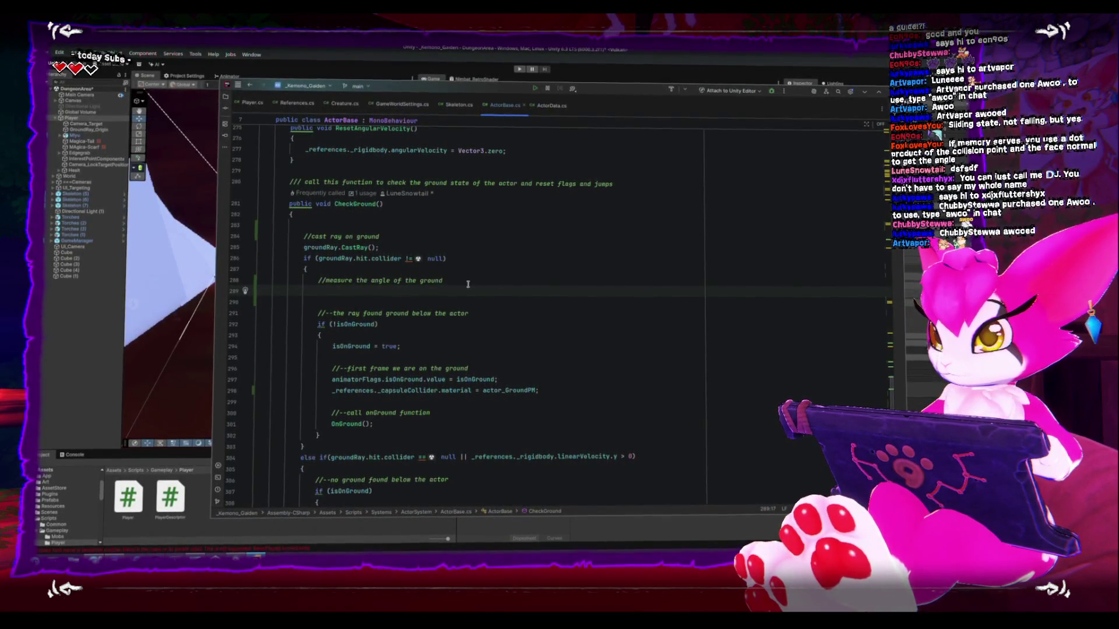
# Add float groundAngle = Vector3.Angle(Vector3.up, groundRay.hit.normal); in CheckGround.
pyautogui.write('float groundAngle = Vec')
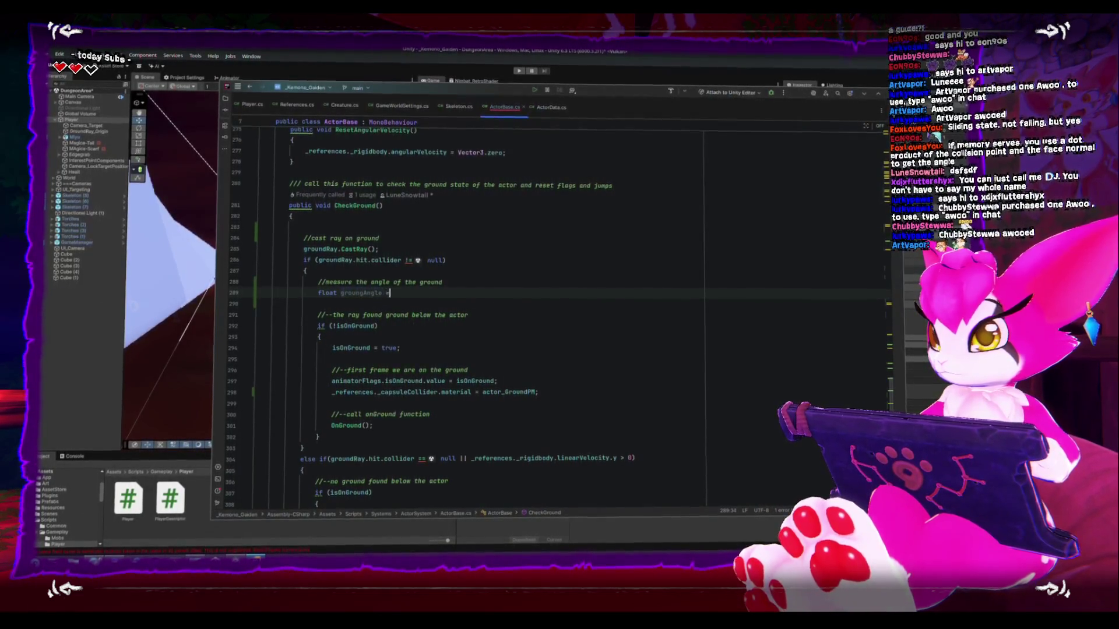
pyautogui.write('tor3.Angle(')
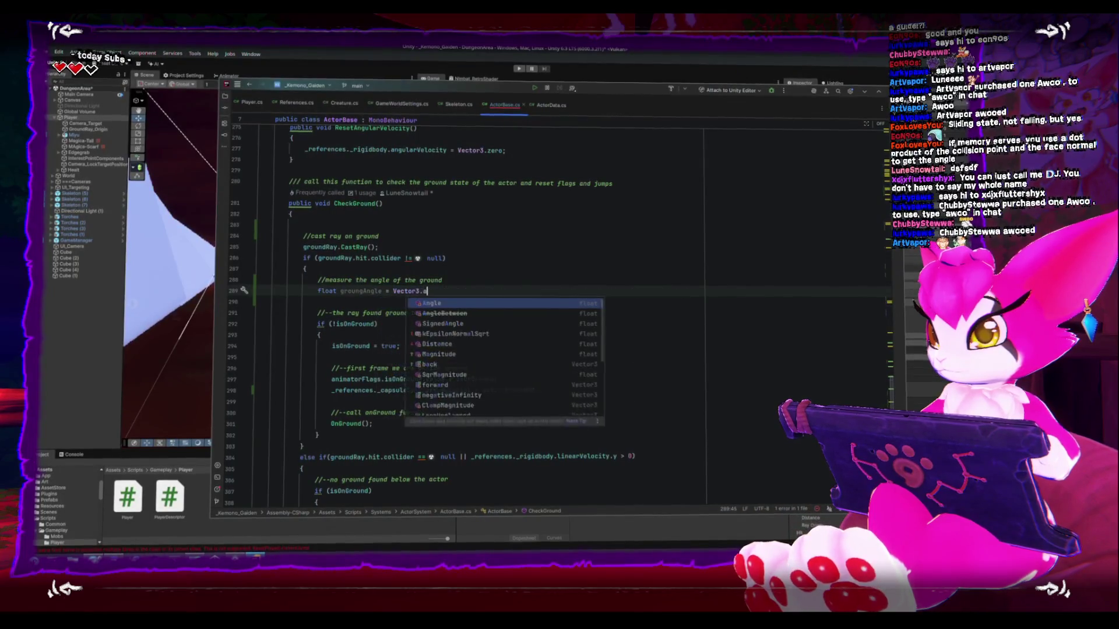
pyautogui.write('Vector3.')
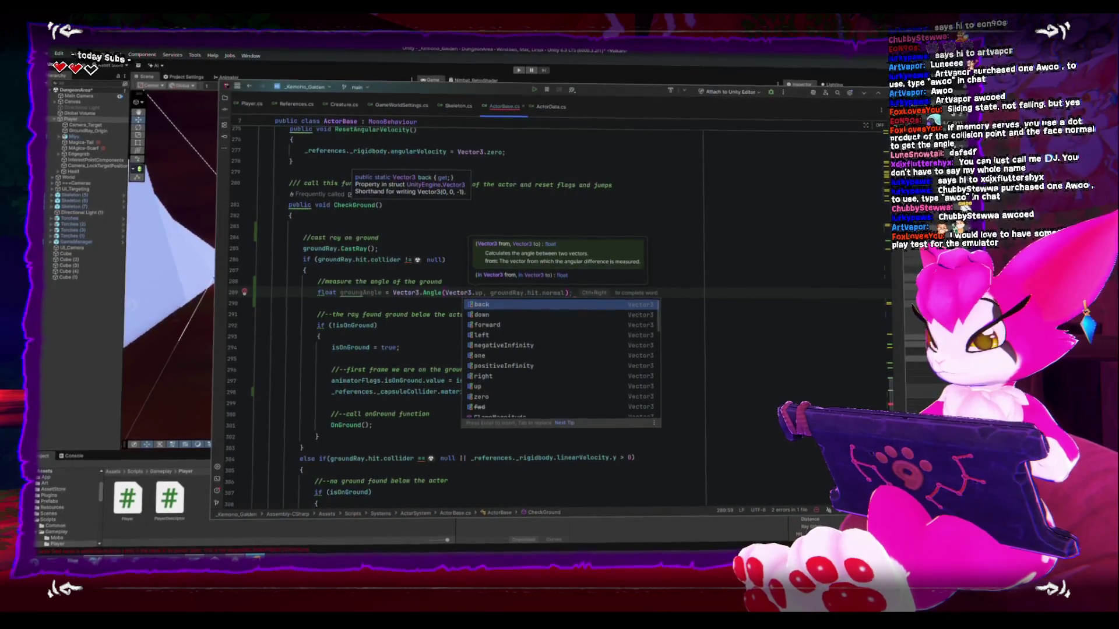
pyautogui.write('up')
pyautogui.press('Tab')
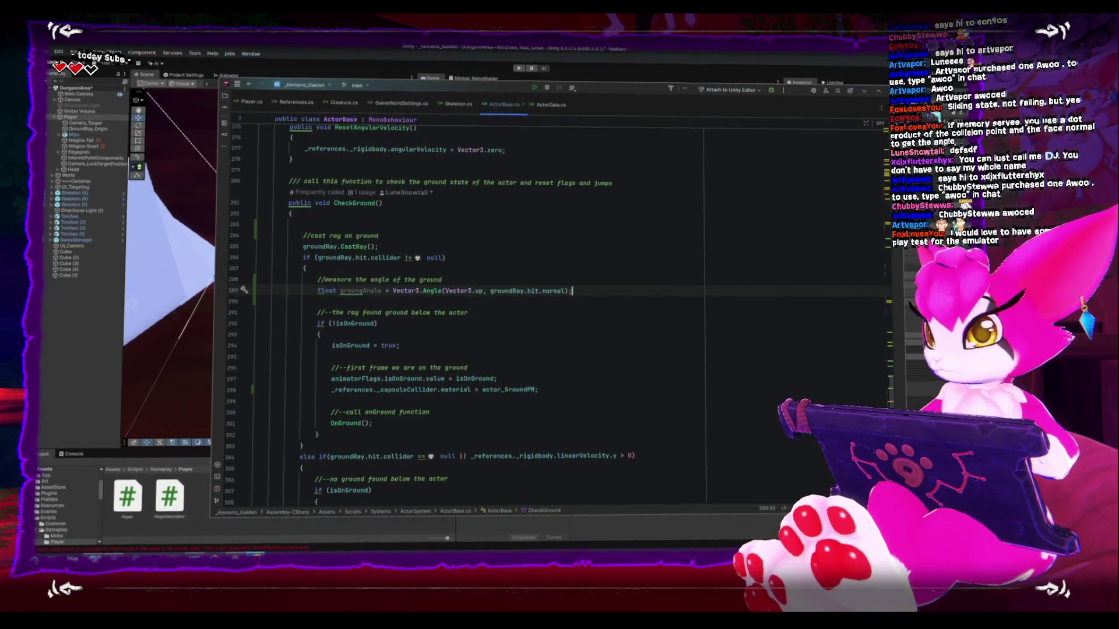
pyautogui.press('Return')
pyautogui.press('Return')
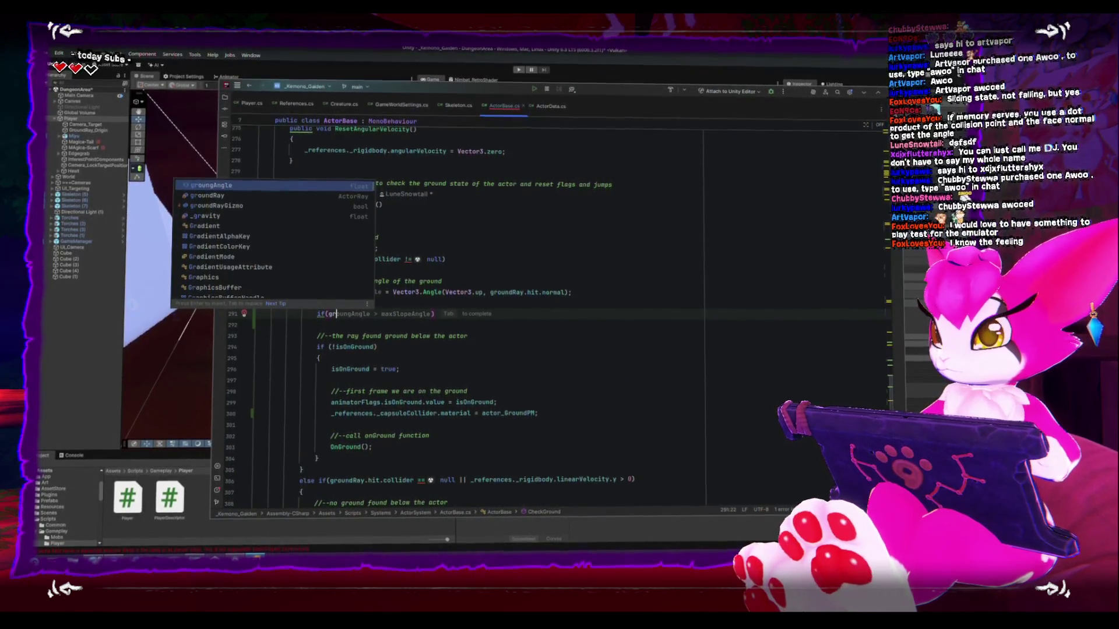
# Add an if (groundAngle > maxSlopeAngle) block and select the existing grounded-state code for the else.
pyautogui.press('Tab')
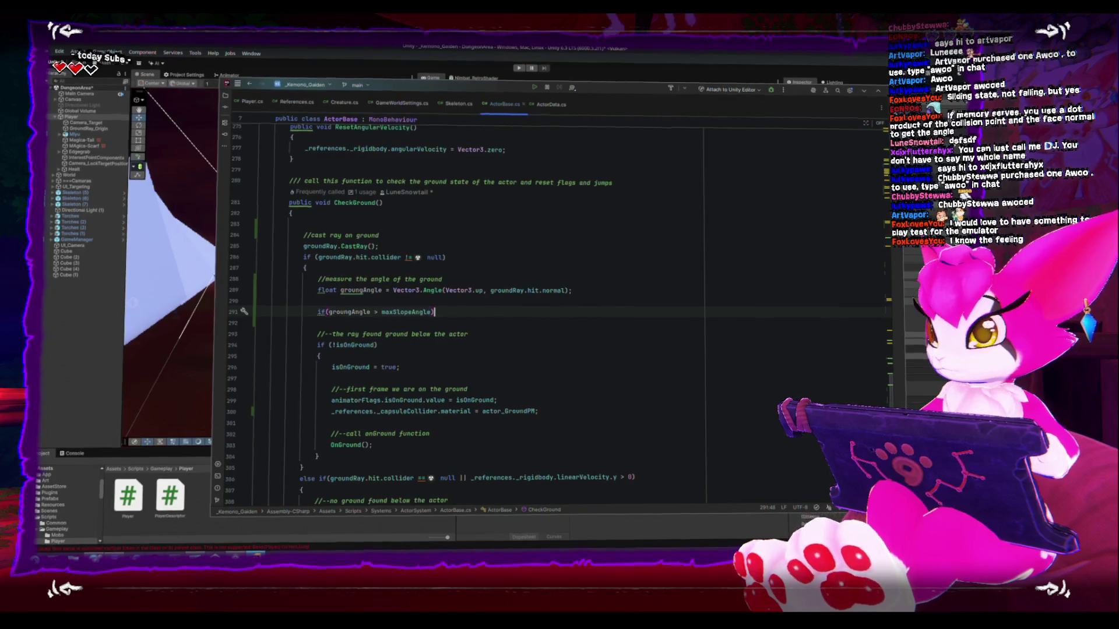
pyautogui.write('{')
pyautogui.press('Return')
pyautogui.press('Down')
pyautogui.press('Down')
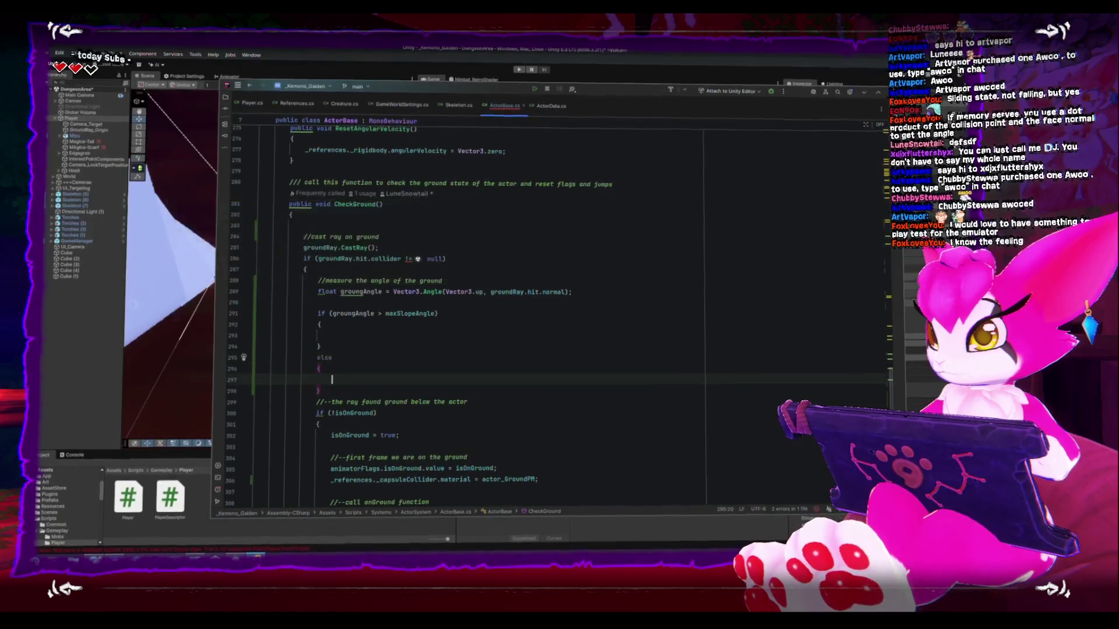
pyautogui.moveTo(316, 301); pyautogui.dragTo(335, 338)
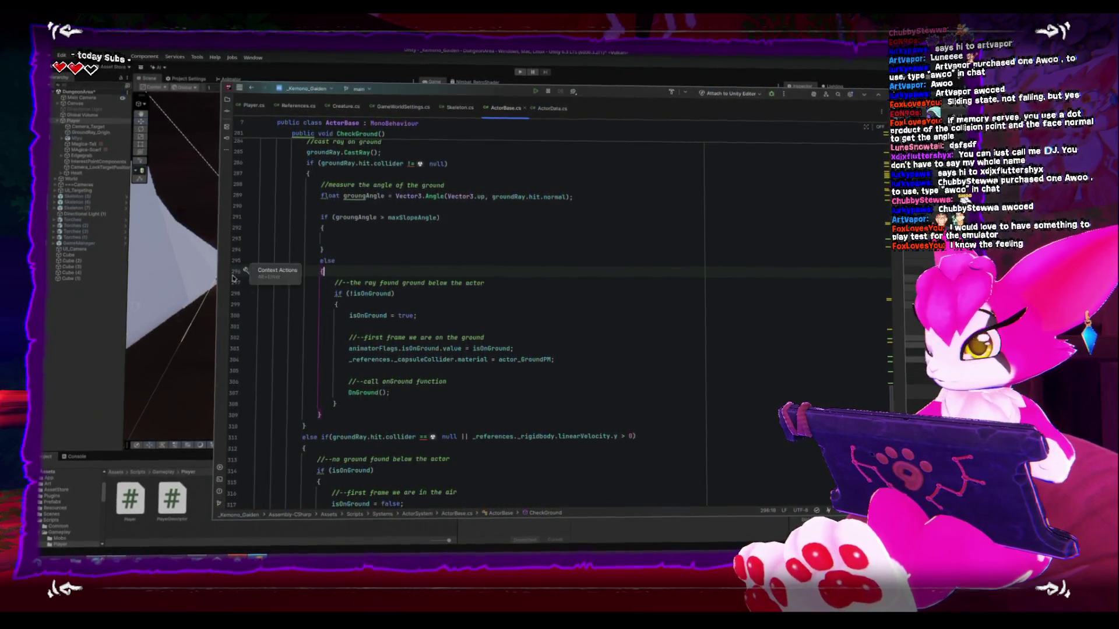
pyautogui.scroll(1, 280, 239)
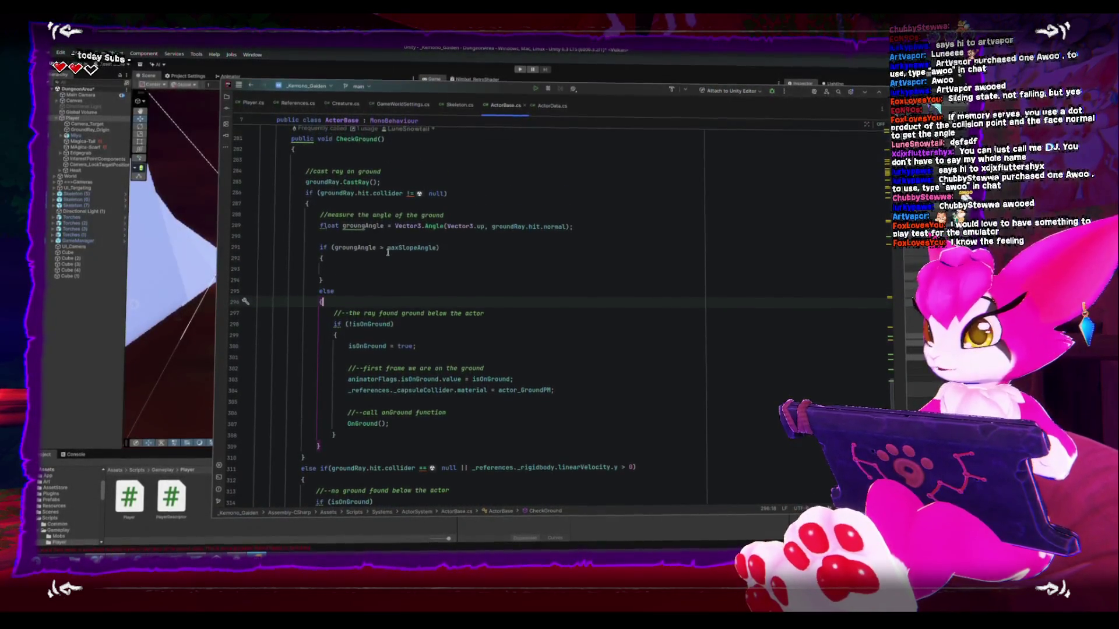
# Expand the MonoBehaviour region, maximize Rider, and unfold the OnDrawGizmos method.
pyautogui.scroll(20, 399, 289)
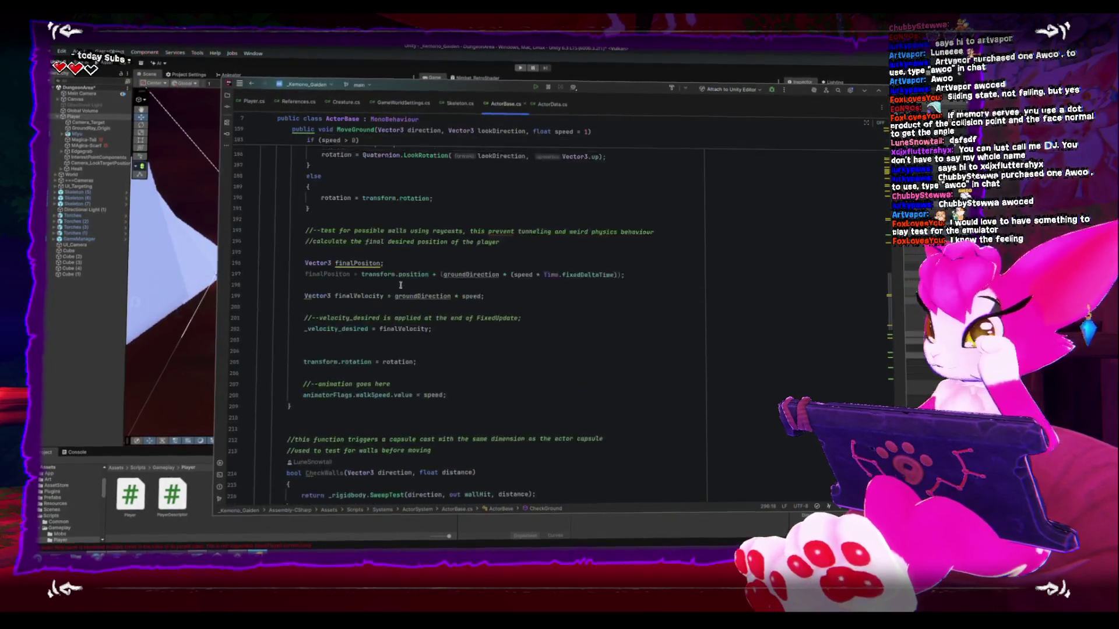
pyautogui.scroll(20, 399, 290)
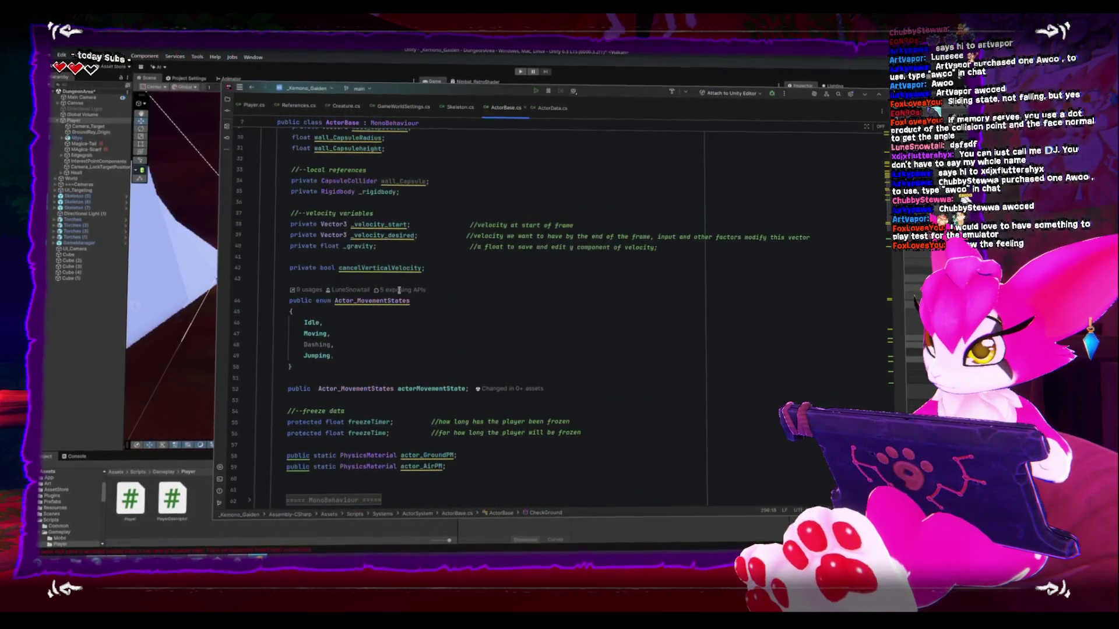
pyautogui.scroll(-5, 399, 294)
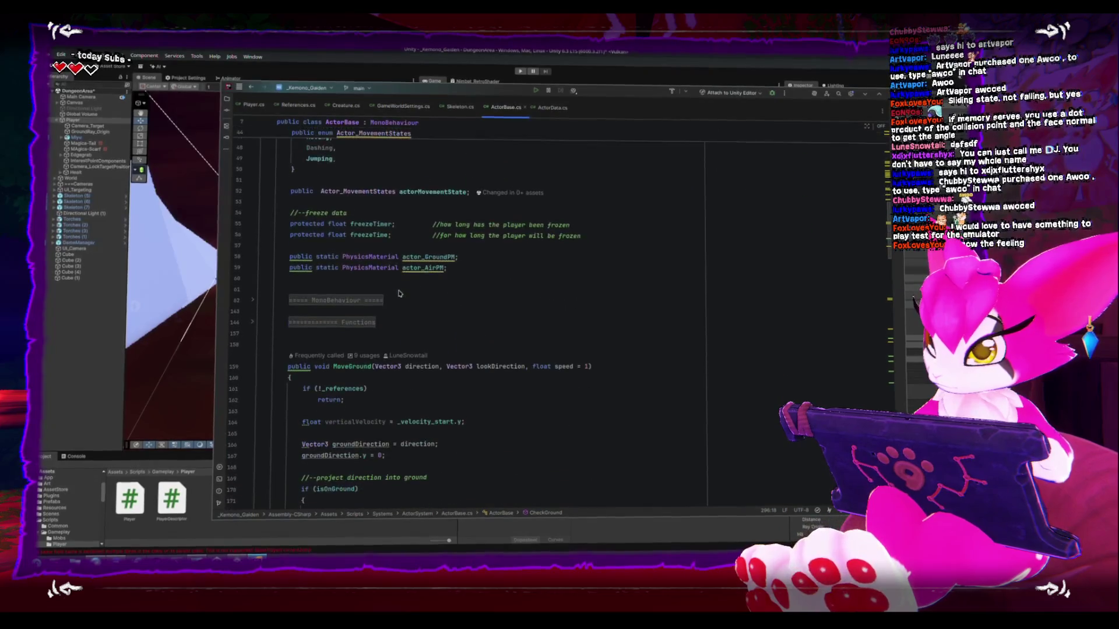
pyautogui.click(252, 299)
pyautogui.press('super+Up')
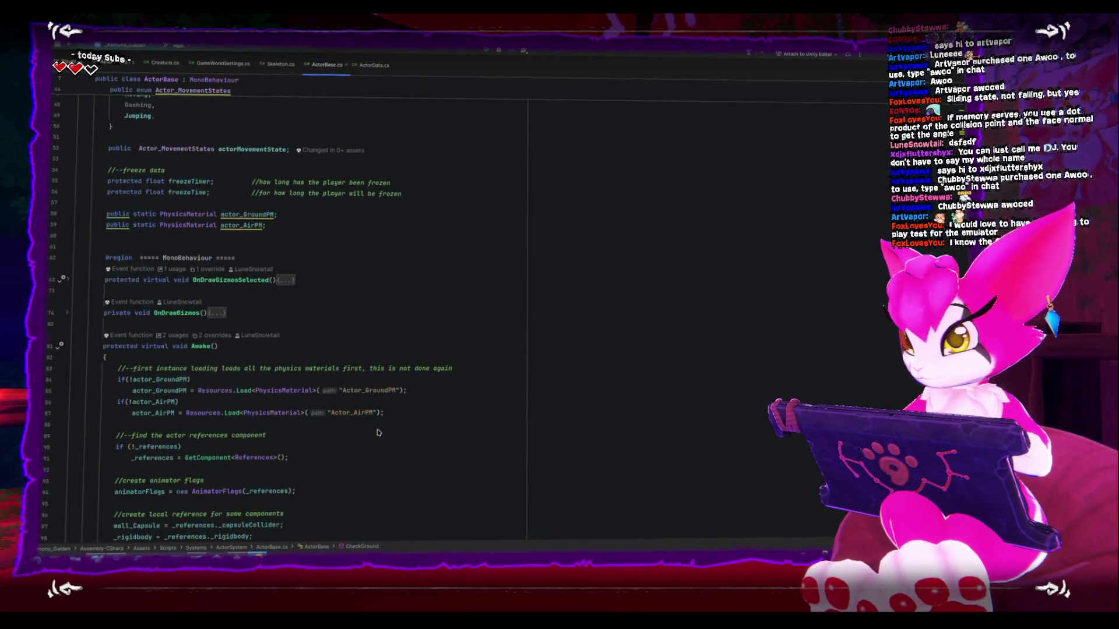
pyautogui.click(66, 311)
# Open a blank line after the last DrawWireSphere call in OnDrawGizmos.
pyautogui.click(448, 357)
pyautogui.press('Return')
pyautogui.press('Return')
pyautogui.write('i')
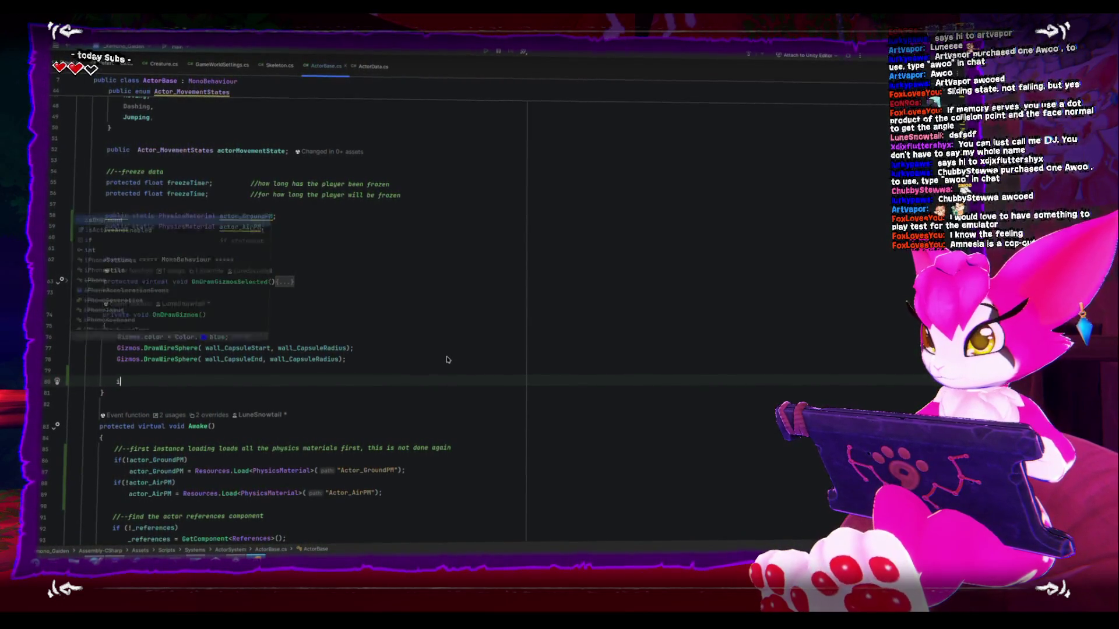
pyautogui.press('Escape')
# Split ActorBase.cs into a right-hand pane and scroll the left pane to CheckGround.
pyautogui.scroll(-5, 647, 359)
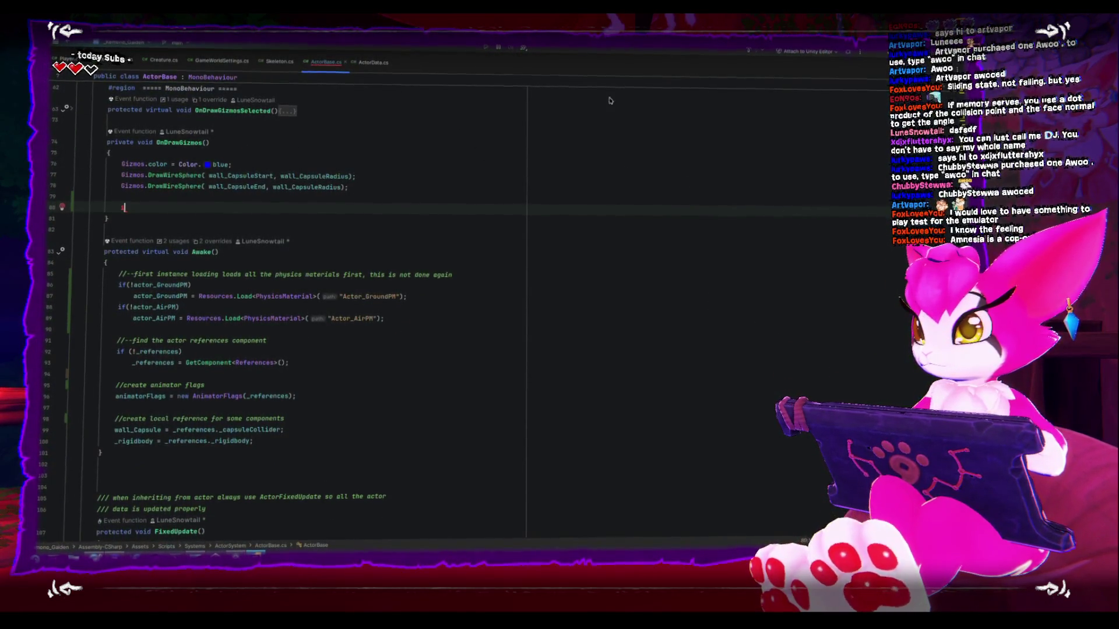
pyautogui.rightClick(481, 79)
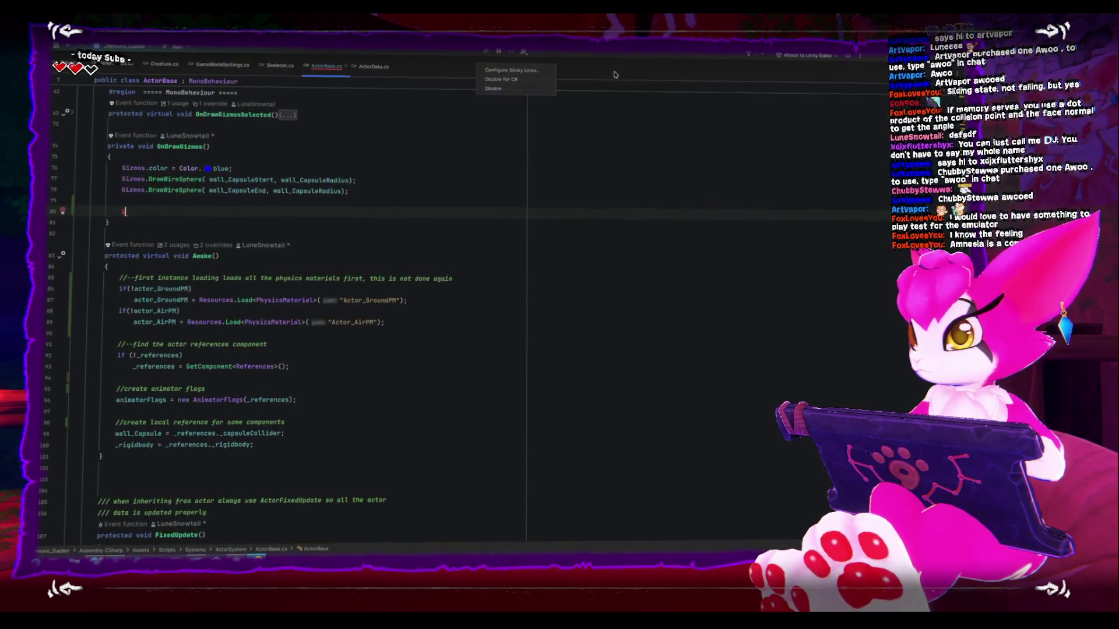
pyautogui.press('Escape')
pyautogui.rightClick(318, 67)
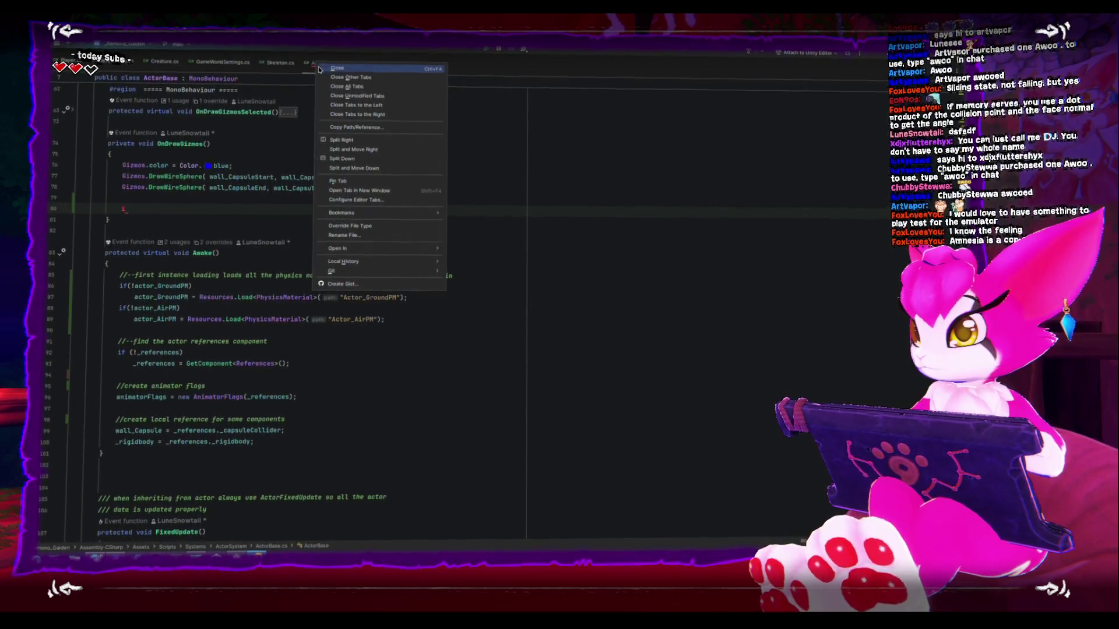
pyautogui.click(362, 139)
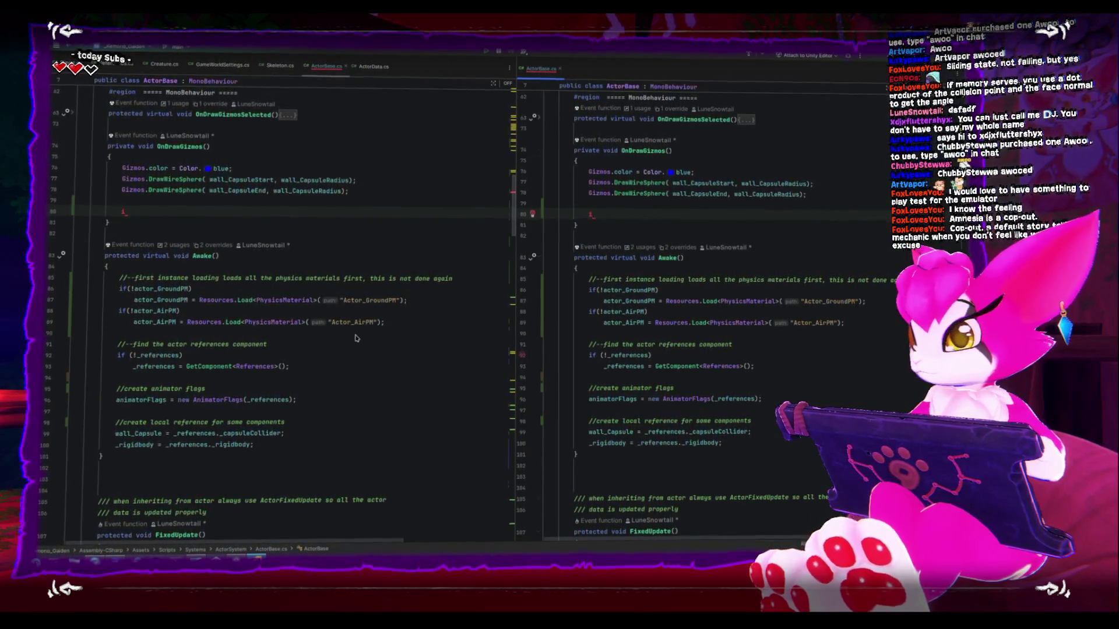
pyautogui.scroll(5, 362, 334)
pyautogui.scroll(-15, 361, 334)
pyautogui.scroll(-20, 361, 334)
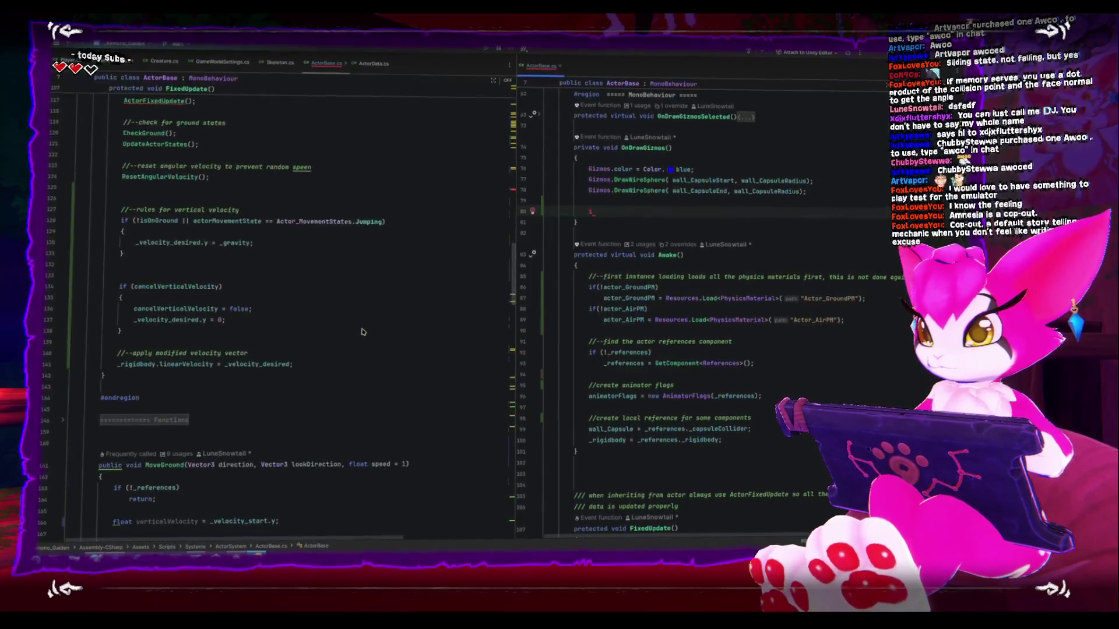
pyautogui.scroll(-15, 361, 331)
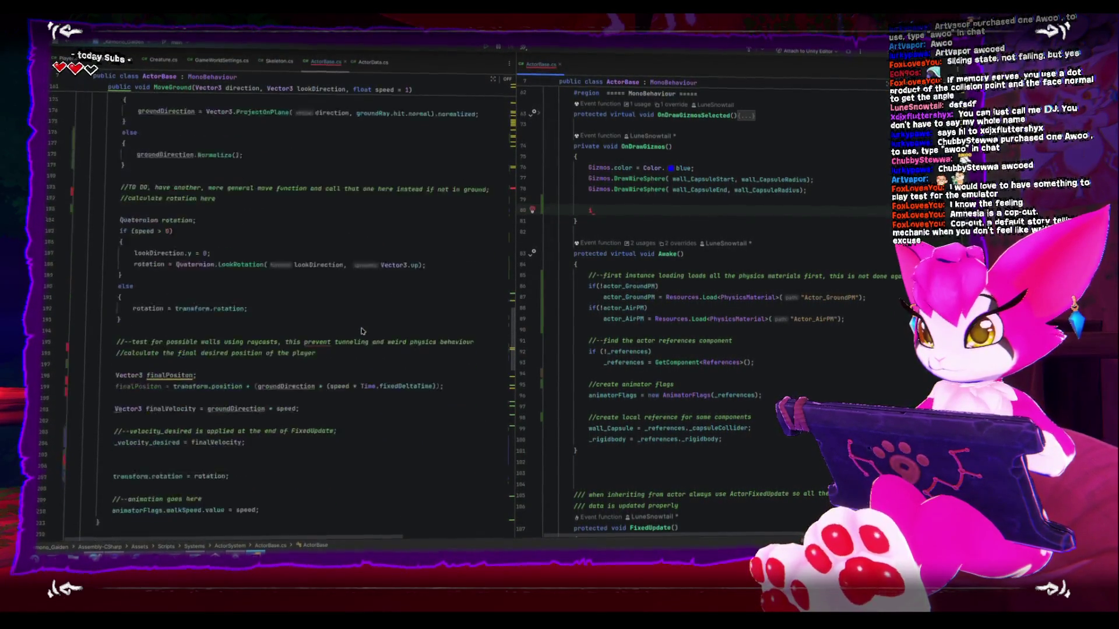
pyautogui.scroll(-20, 362, 336)
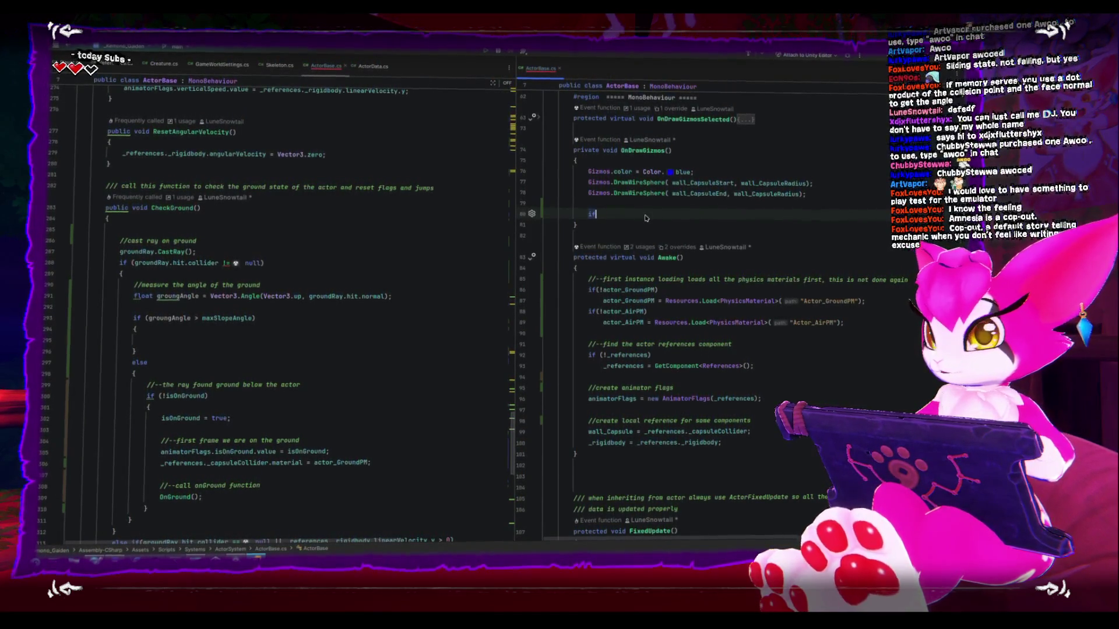
# Add an if (groundRay.hit.collider != null) block in OnDrawGizmos.
pyautogui.write('(groun')
pyautogui.press('BackSpace')
pyautogui.press('BackSpace')
pyautogui.write('roundRay.')
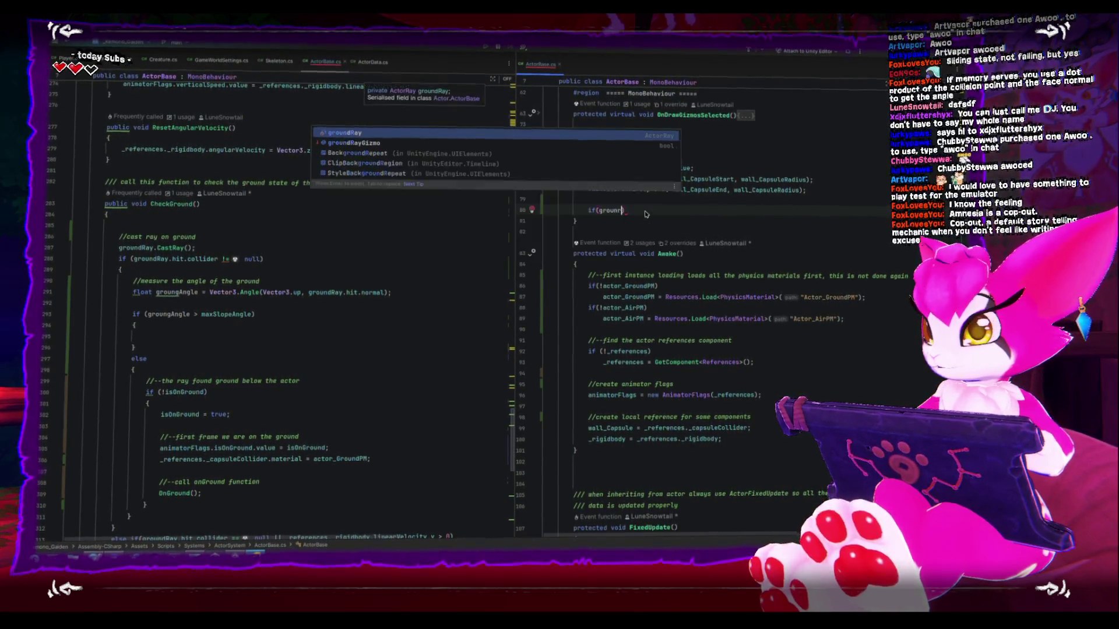
pyautogui.write('hit.collider')
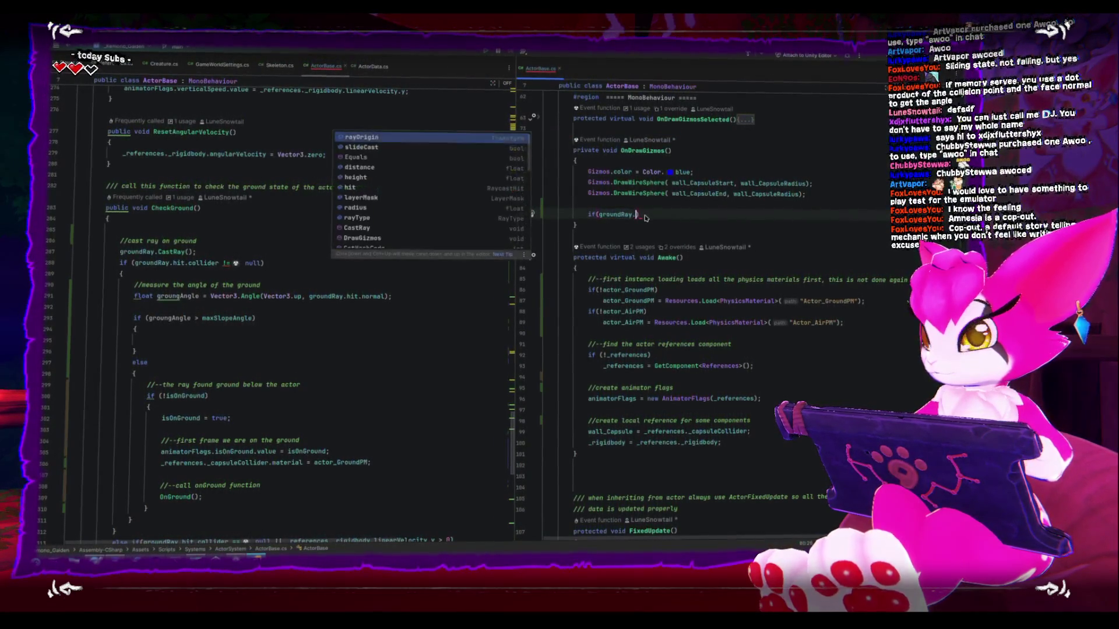
pyautogui.write(' != null)')
pyautogui.press('Return')
pyautogui.write('{')
pyautogui.press('Return')
# Inside it, call Gizmos.DrawLine(groundRay.hit.point, groundRay.hit.point + groundRay.hit.normal).
pyautogui.write('Giz.')
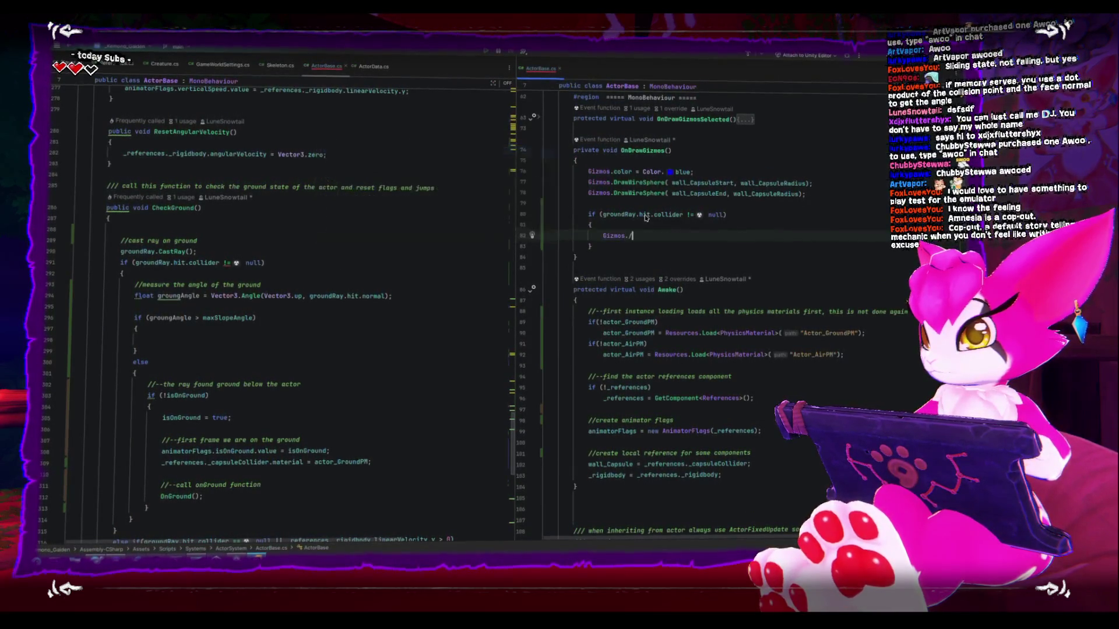
pyautogui.write('drawl')
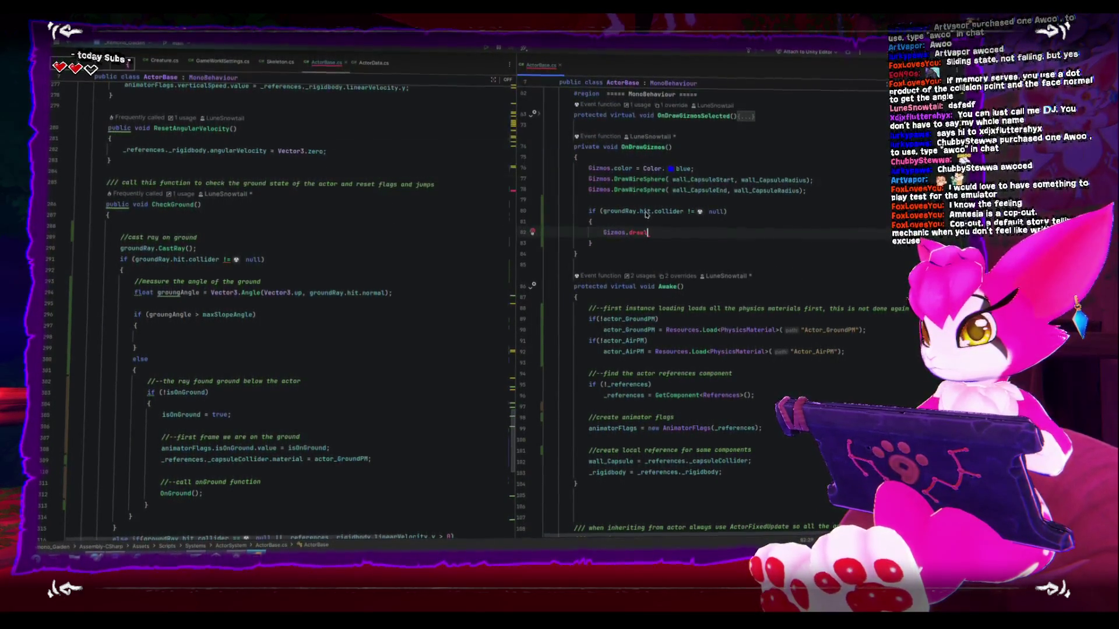
pyautogui.write('awLin')
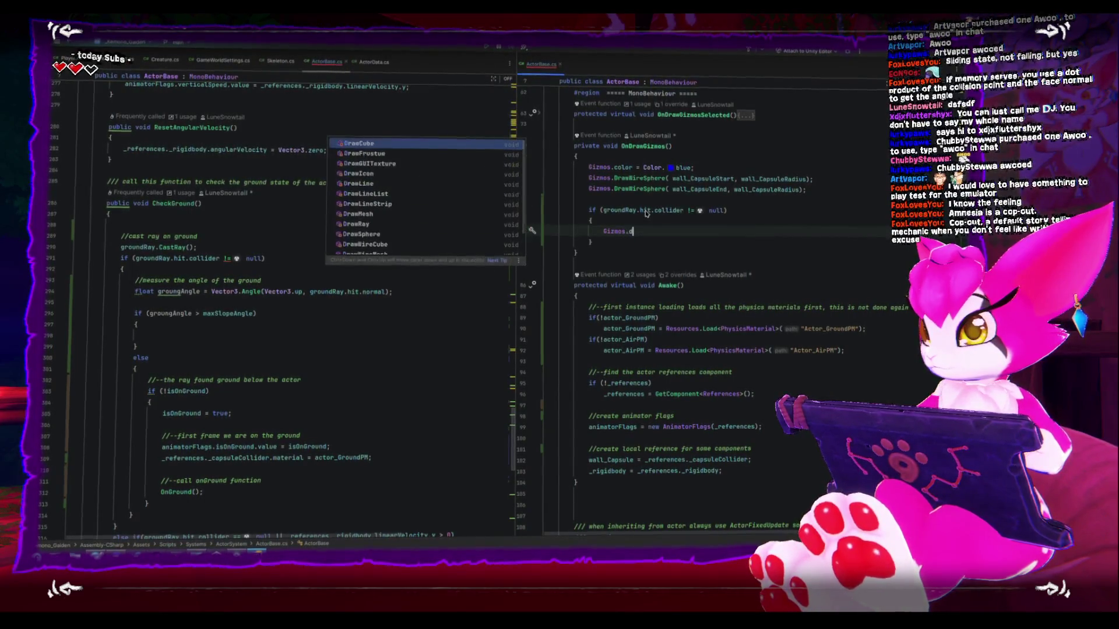
pyautogui.press('Return')
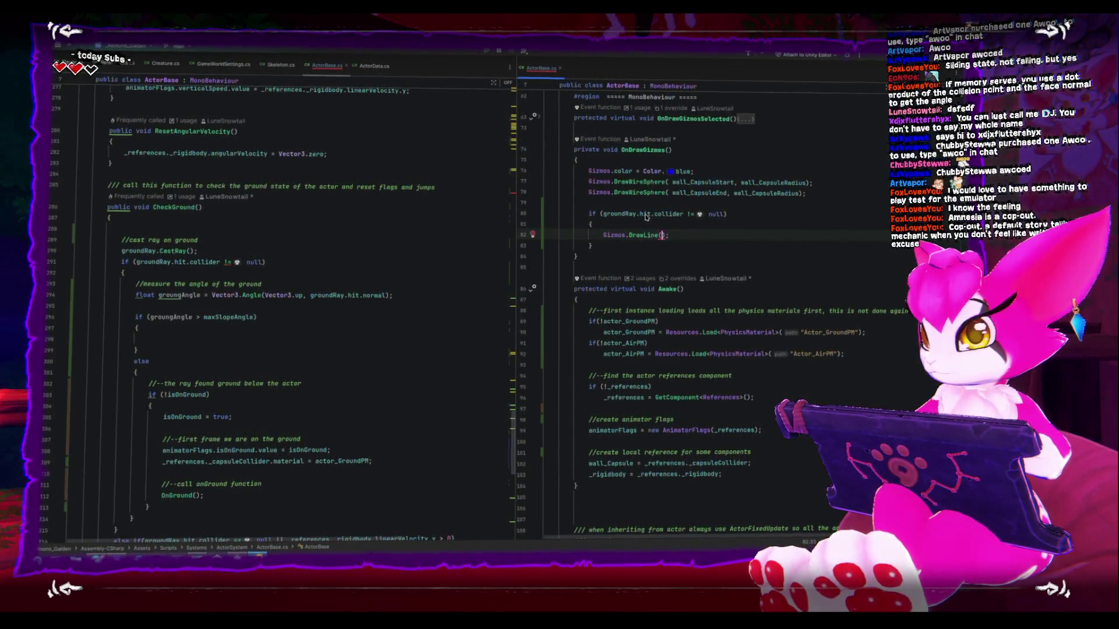
pyautogui.write('groundRay.')
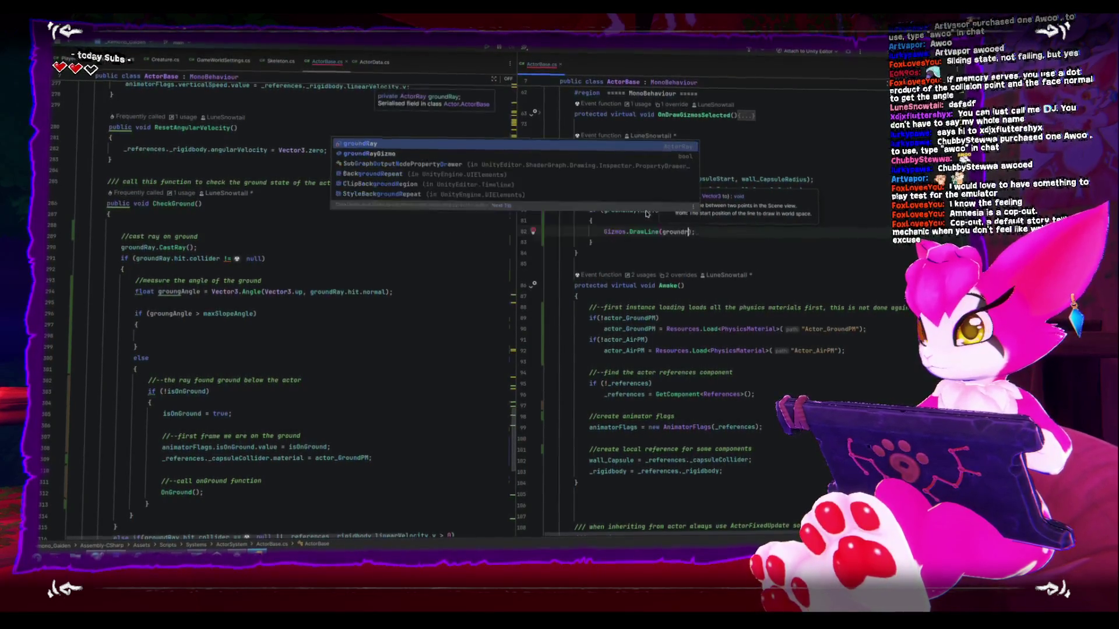
pyautogui.write('hit.po')
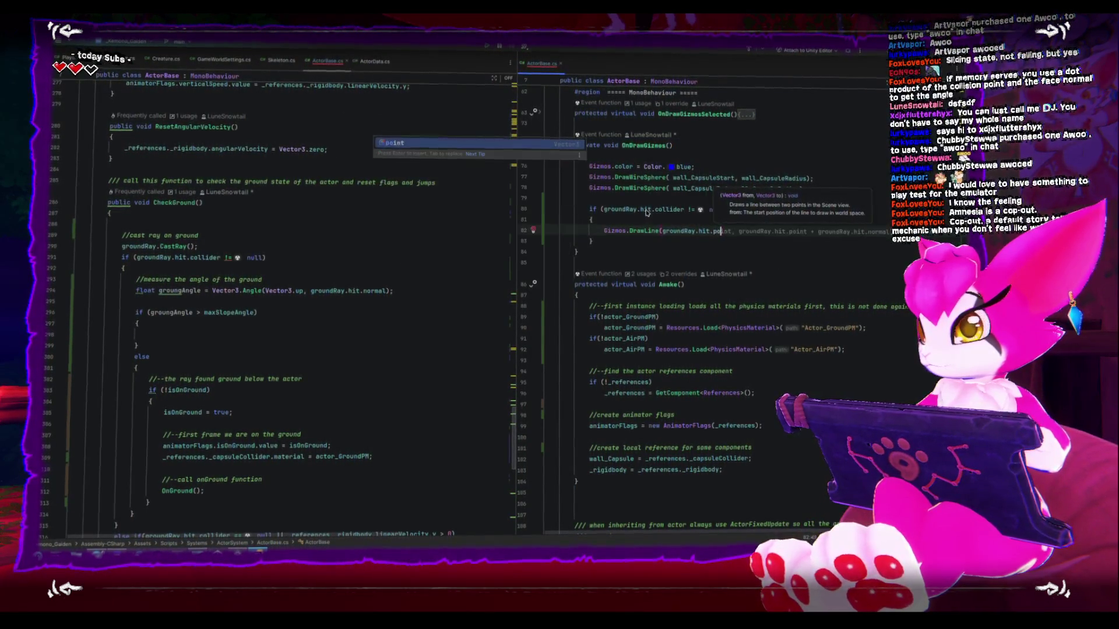
pyautogui.press('BackSpace')
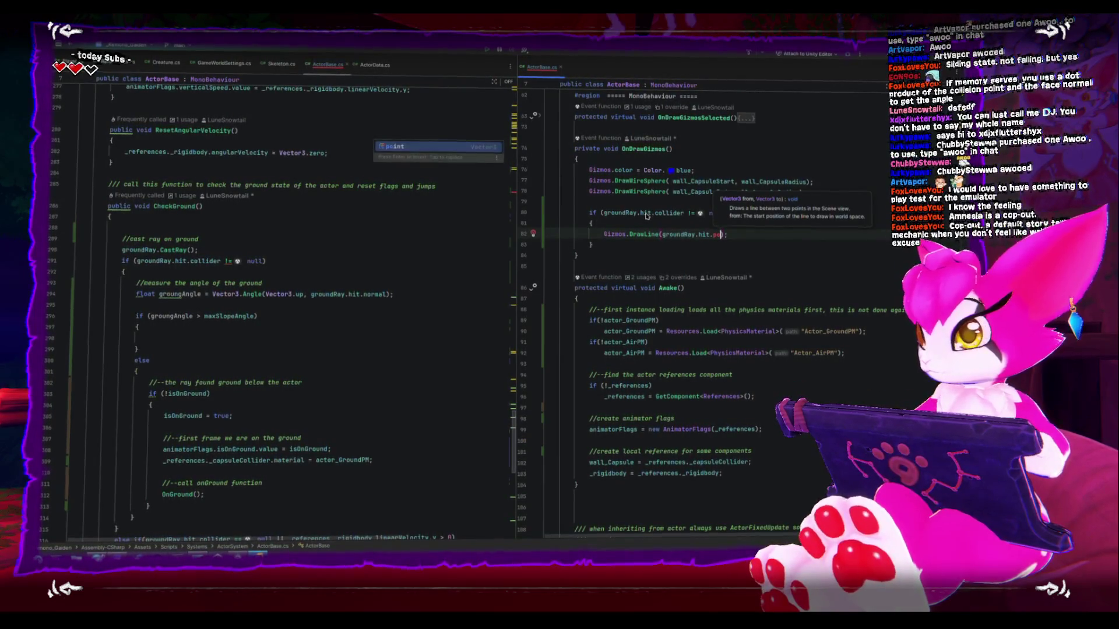
pyautogui.write(', groundRay.hit.point + groundRay.hit.normal')
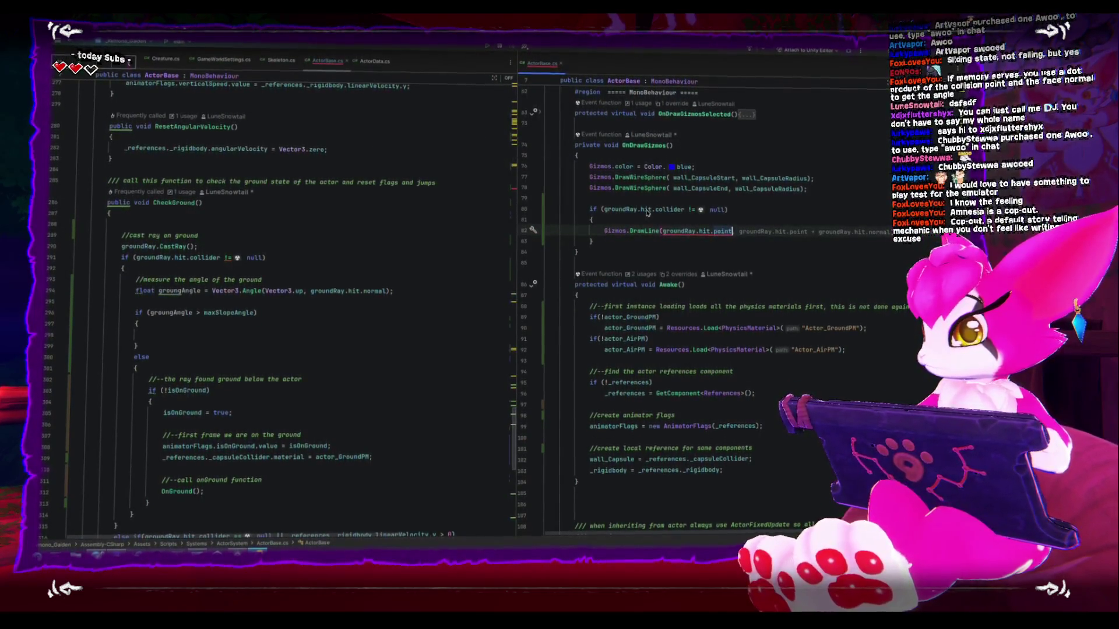
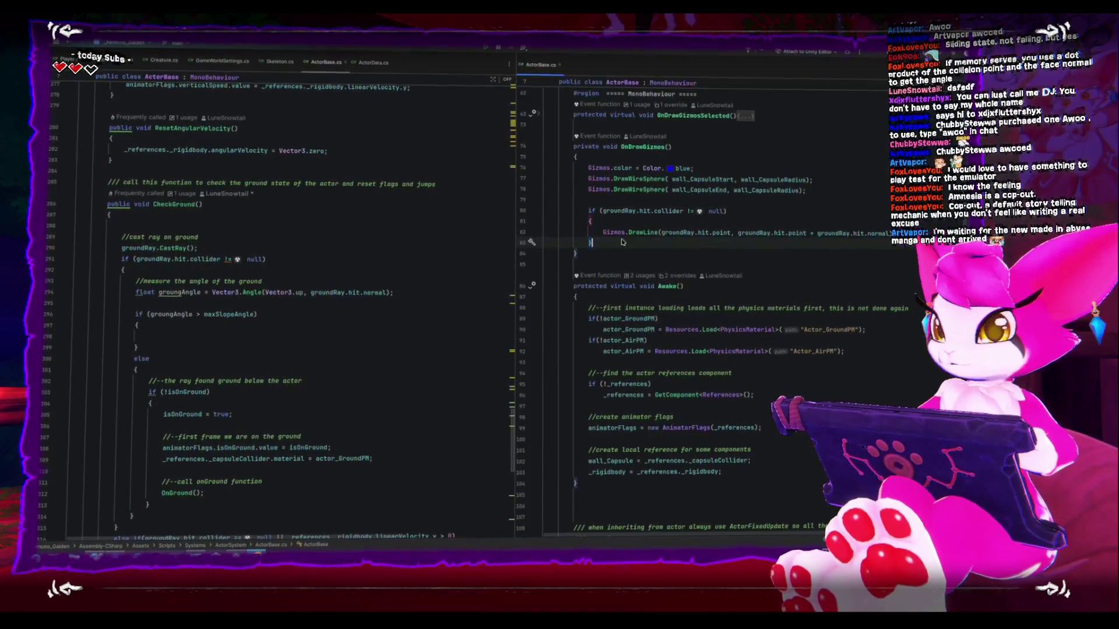
# Close the ground-ray gizmo if block with a brace on line 83 and return to Unity.
pyautogui.press('BackSpace')
pyautogui.write('}')
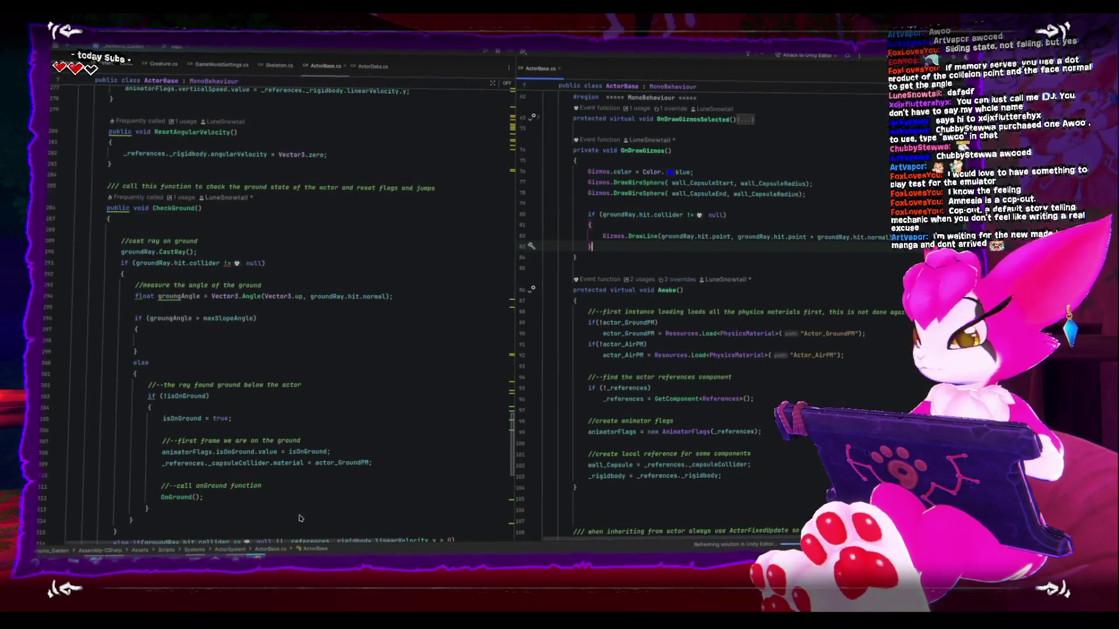
pyautogui.hotkey('alt', 'Tab')
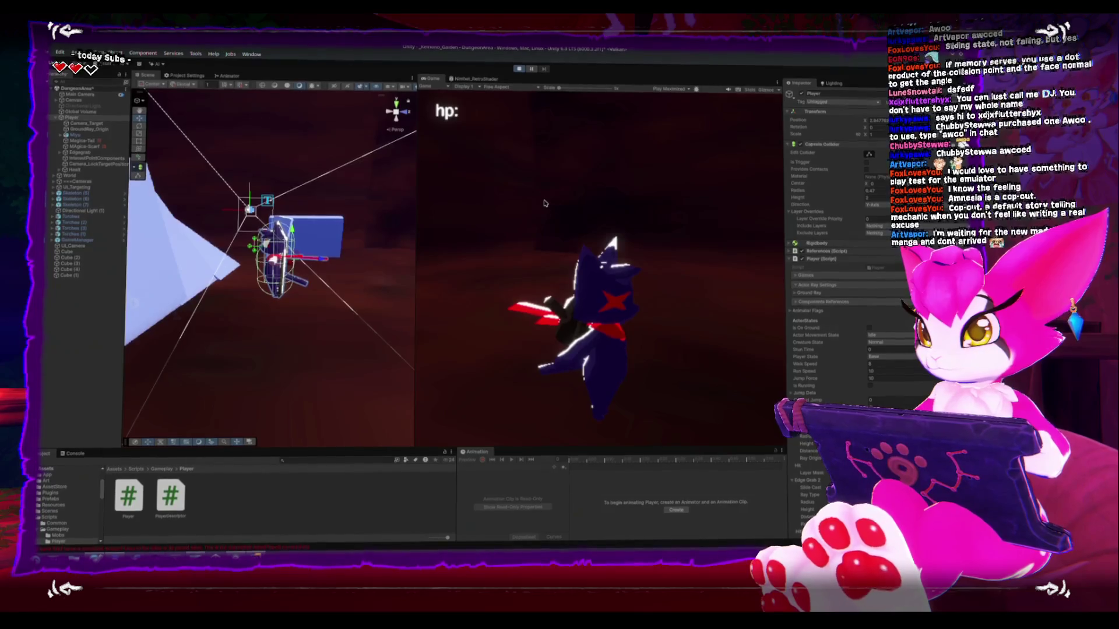
# Pause the game, leave the maximized Game view, and widen the Scene view beside it.
pyautogui.press('Escape')
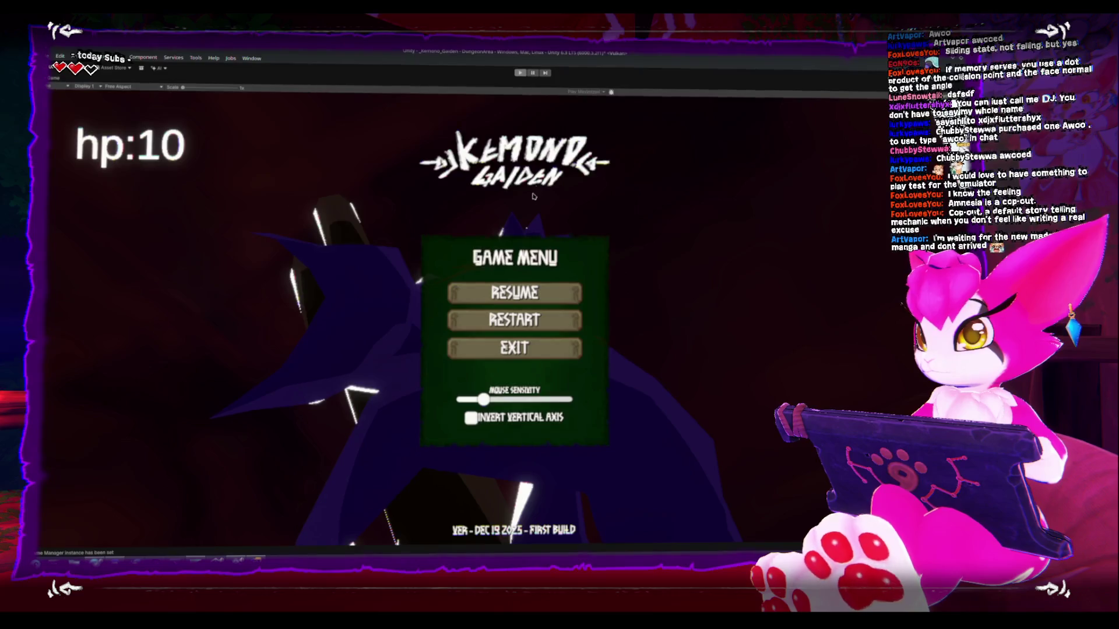
pyautogui.click(585, 91)
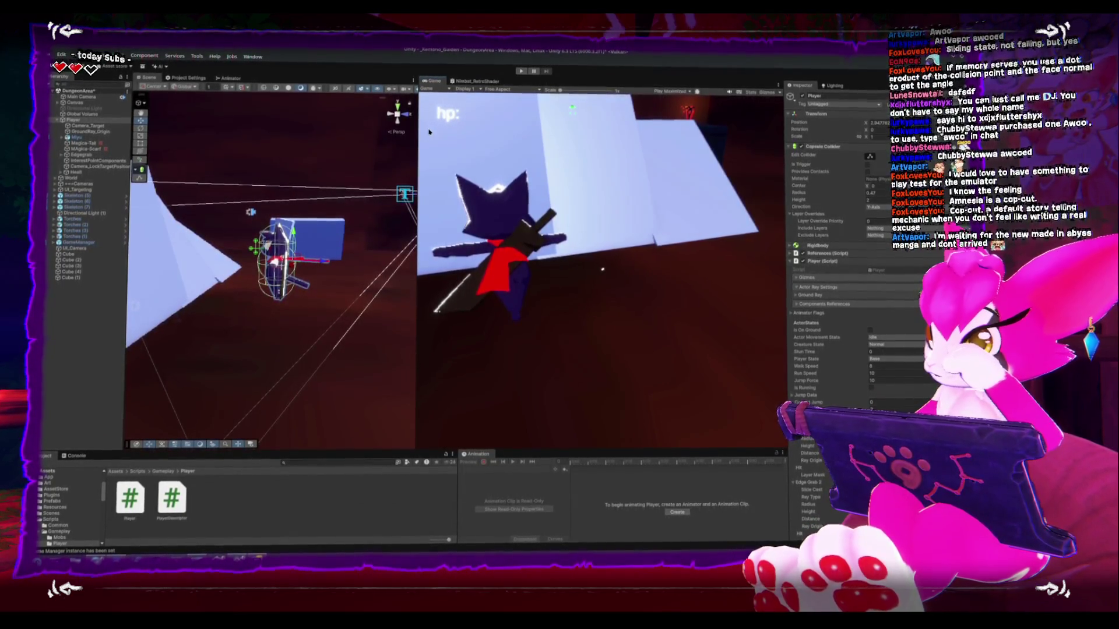
pyautogui.moveTo(416, 127); pyautogui.dragTo(490, 112)
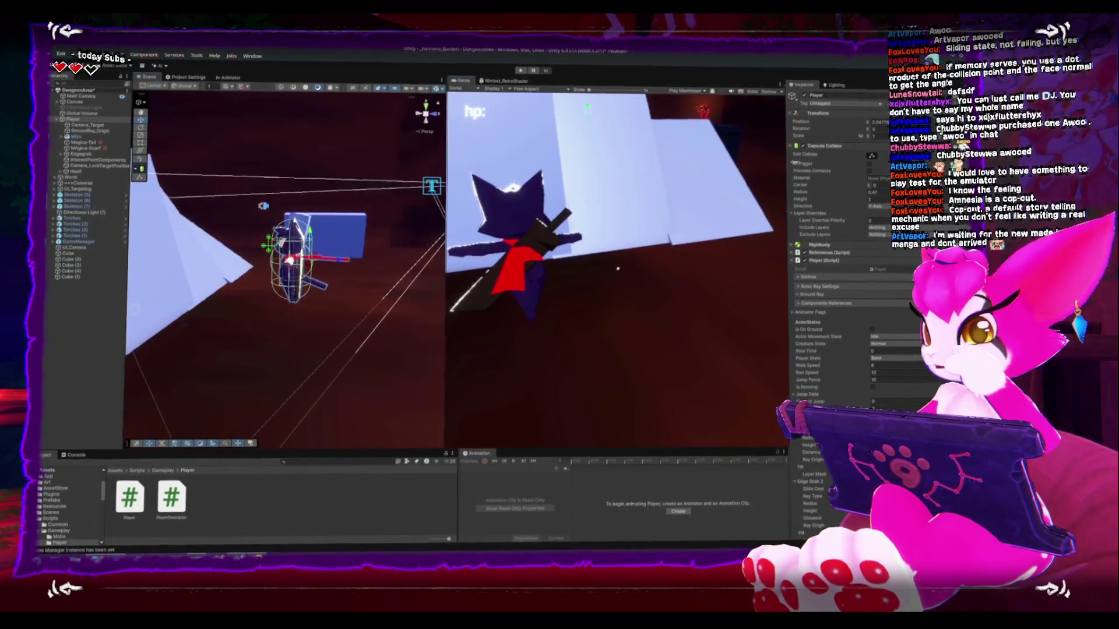
pyautogui.moveTo(783, 167); pyautogui.dragTo(806, 159)
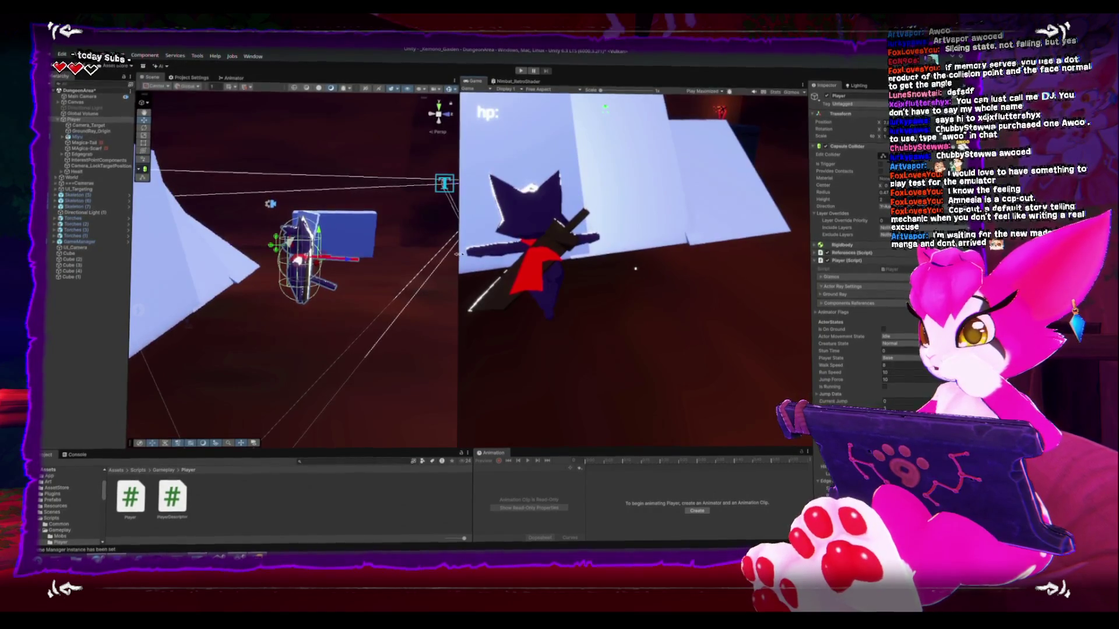
pyautogui.moveTo(458, 254); pyautogui.dragTo(465, 254)
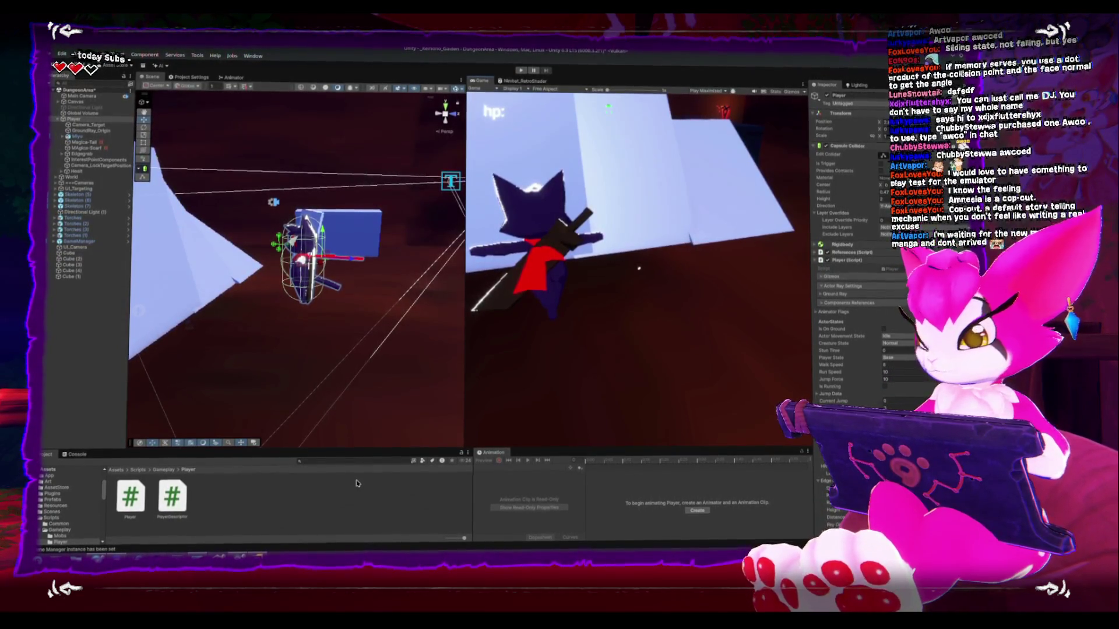
# Launch KolourPaint by searching 'paint' in the application launcher.
pyautogui.press('super')
pyautogui.write('paint')
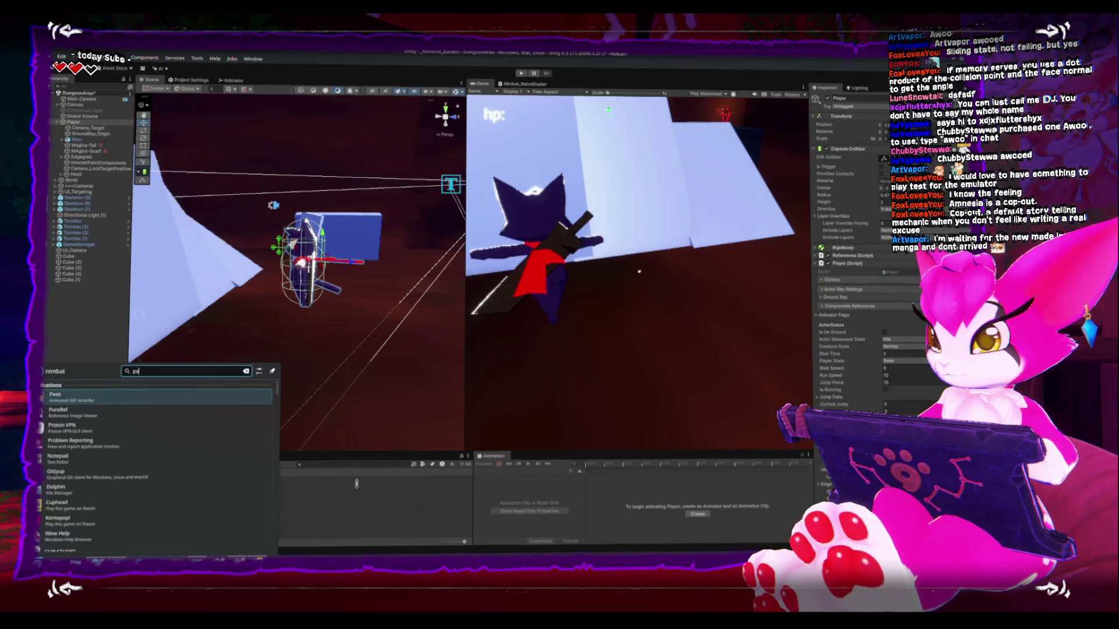
pyautogui.press('Down')
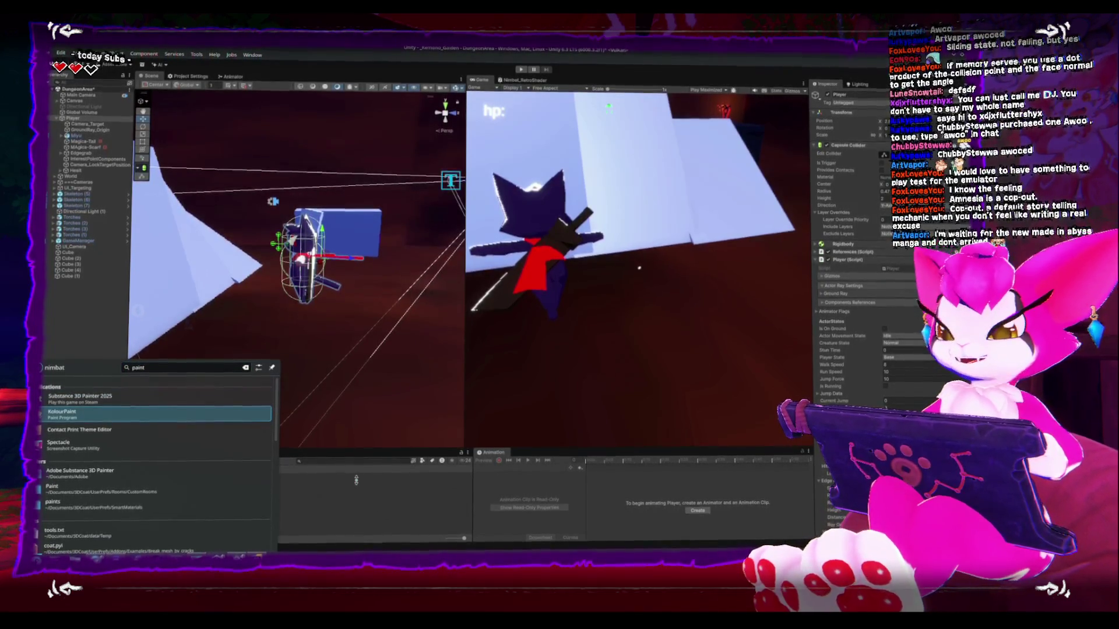
pyautogui.press('Return')
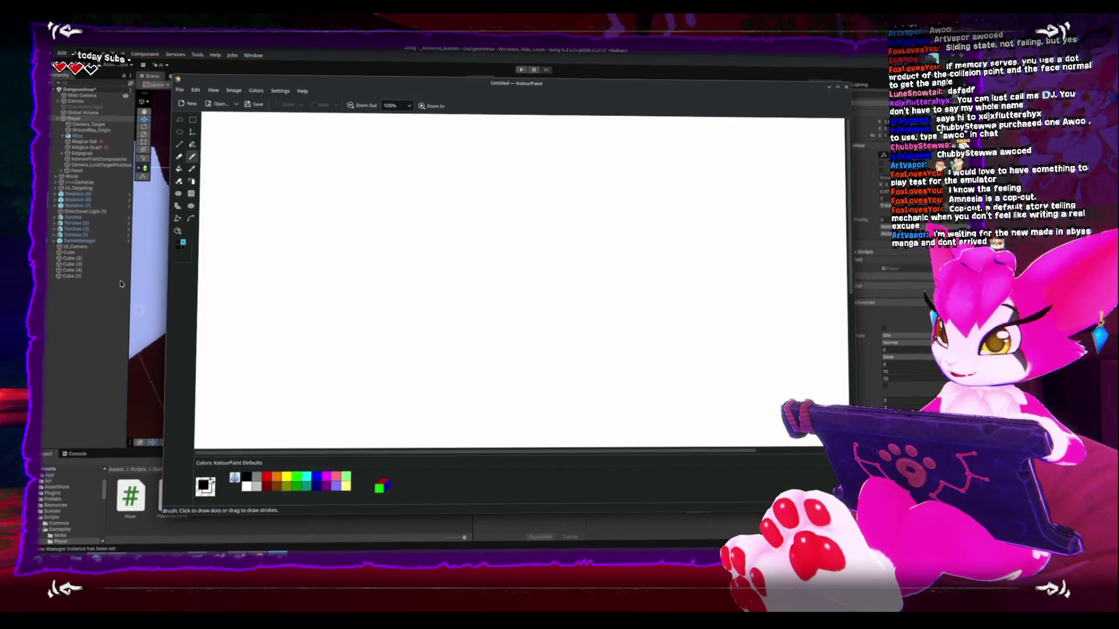
# Flood-fill the canvas black, undo a stray red fill, and start the blue sketch.
pyautogui.click(178, 170)
pyautogui.click(267, 391)
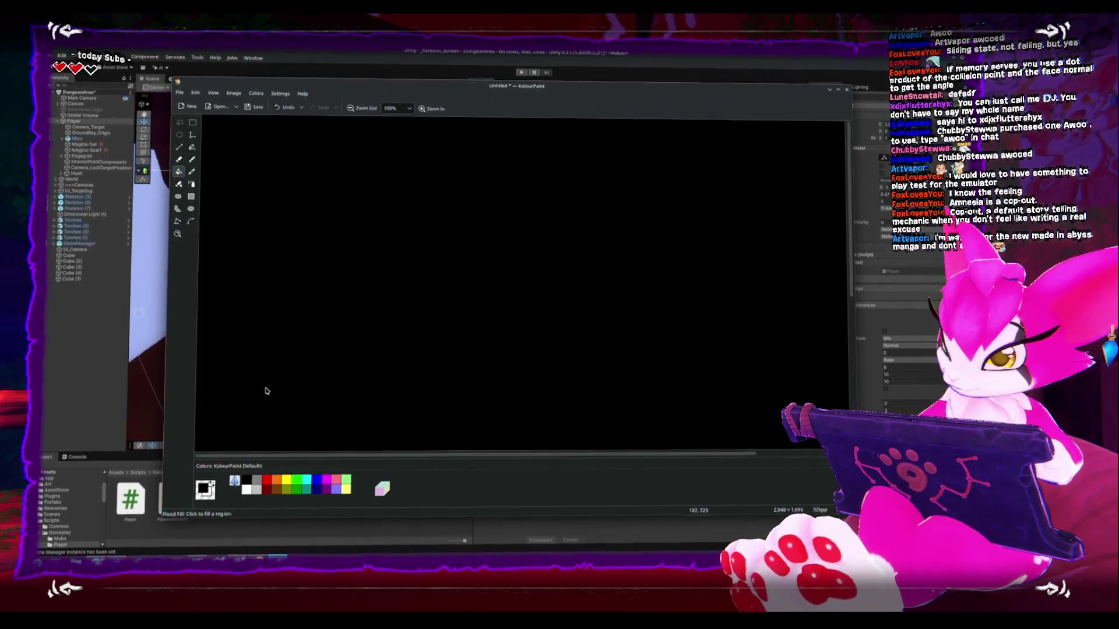
pyautogui.click(263, 482)
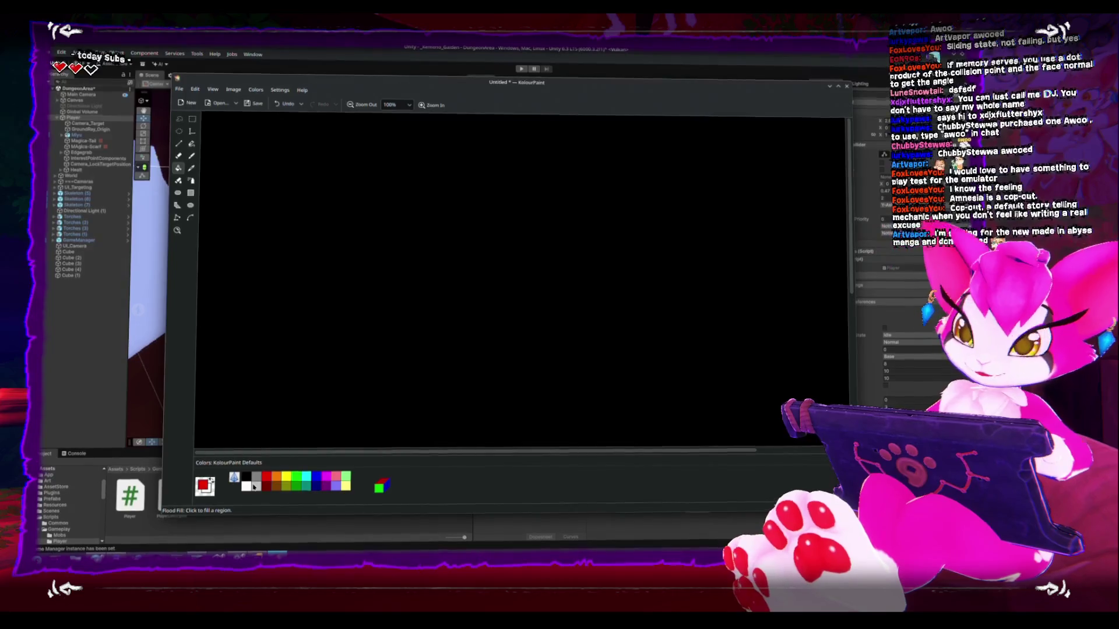
pyautogui.click(358, 233)
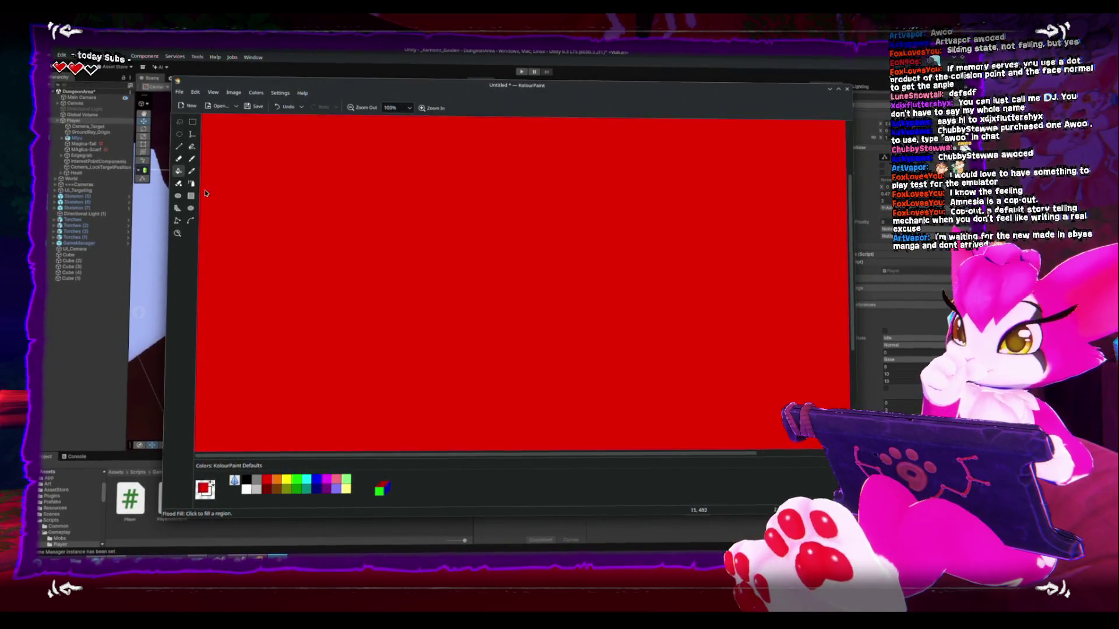
pyautogui.hotkey('ctrl', 'z')
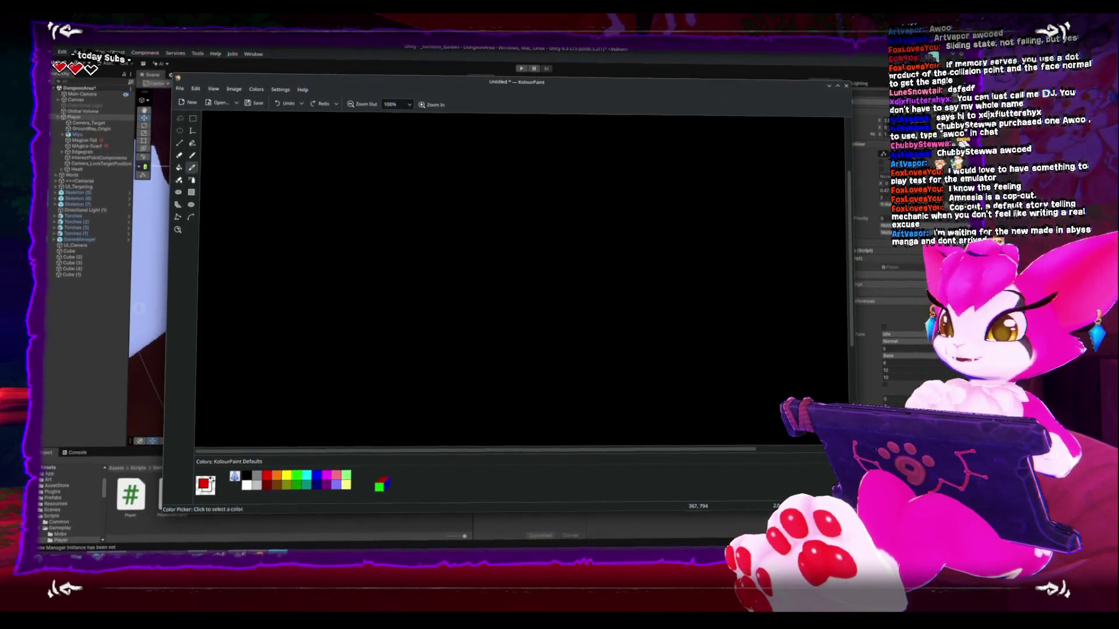
pyautogui.click(351, 232)
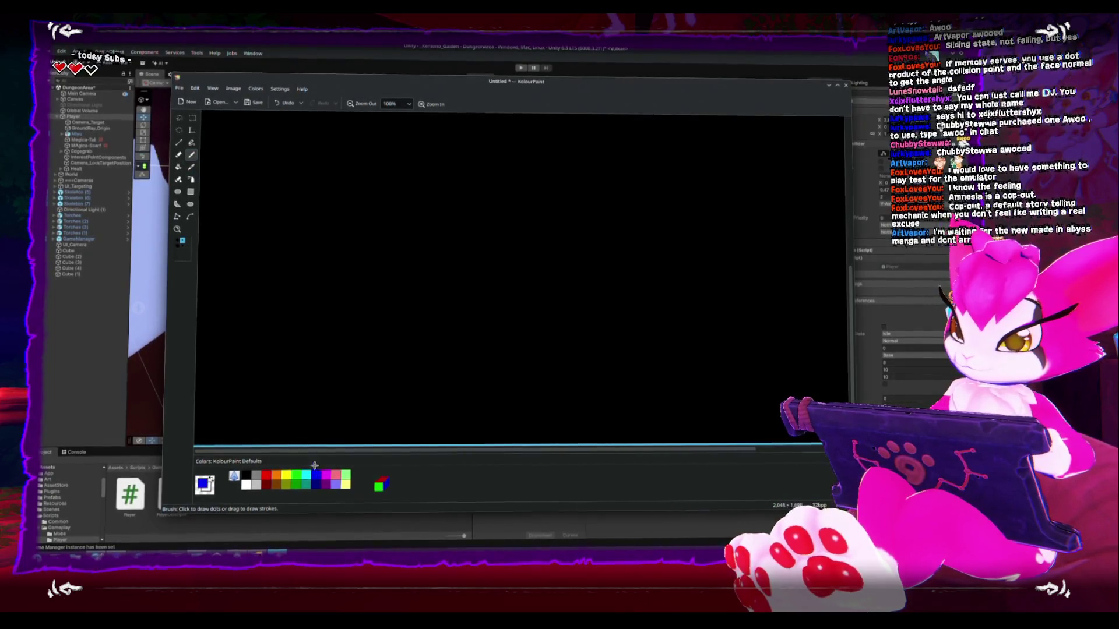
pyautogui.moveTo(452, 221)
pyautogui.mouseDown()
pyautogui.moveTo(348, 231)
pyautogui.moveTo(379, 259)
pyautogui.moveTo(473, 257)
pyautogui.moveTo(452, 221)
pyautogui.moveTo(512, 230)
pyautogui.moveTo(524, 208)
pyautogui.moveTo(531, 221)
pyautogui.moveTo(511, 203)
pyautogui.mouseUp()
# Redo the botched stroke and draw the blue cylinder outline with its ellipses and sides.
pyautogui.hotkey('ctrl', 'z')
pyautogui.hotkey('ctrl', 'z')
pyautogui.rightClick(513, 215)
pyautogui.moveTo(409, 233)
pyautogui.mouseDown()
pyautogui.moveTo(401, 336)
pyautogui.moveTo(507, 335)
pyautogui.mouseUp()
pyautogui.moveTo(532, 227)
pyautogui.mouseDown()
pyautogui.moveTo(527, 339)
pyautogui.moveTo(408, 344)
pyautogui.moveTo(402, 228)
pyautogui.mouseUp()
pyautogui.moveTo(400, 344)
pyautogui.mouseDown()
pyautogui.moveTo(408, 217)
pyautogui.moveTo(531, 220)
pyautogui.moveTo(516, 356)
pyautogui.mouseUp()
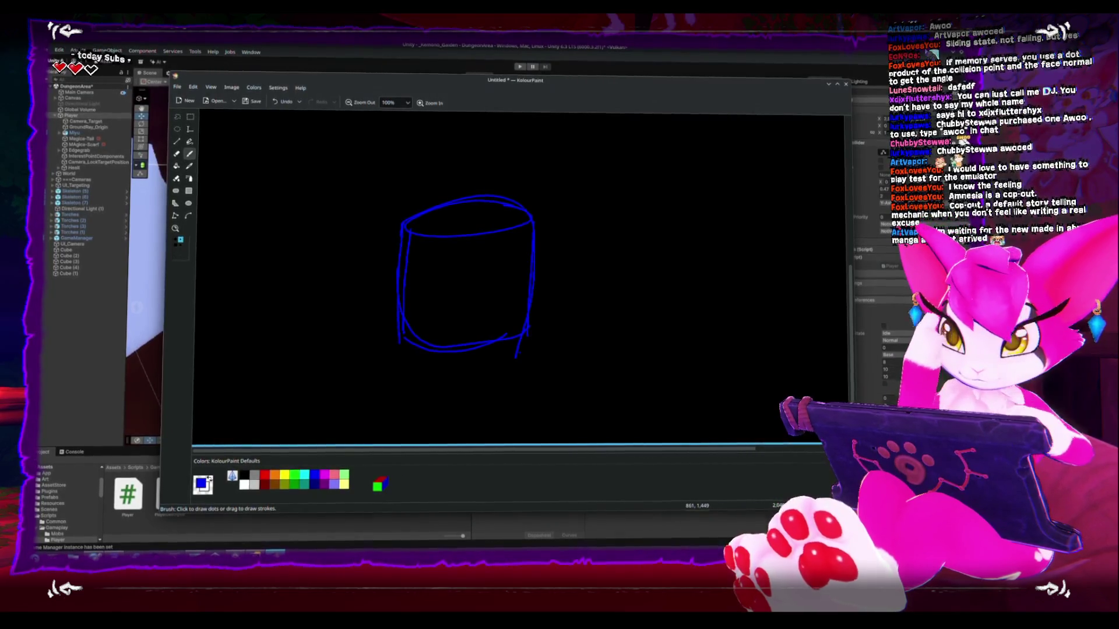
# Draw a hatched box inside the cylinder and an arrow pointing in from the left.
pyautogui.moveTo(502, 270)
pyautogui.mouseDown()
pyautogui.moveTo(419, 284)
pyautogui.moveTo(508, 281)
pyautogui.moveTo(492, 273)
pyautogui.mouseUp()
pyautogui.moveTo(413, 288)
pyautogui.mouseDown()
pyautogui.moveTo(413, 326)
pyautogui.moveTo(499, 322)
pyautogui.moveTo(490, 289)
pyautogui.moveTo(418, 293)
pyautogui.moveTo(422, 317)
pyautogui.mouseUp()
pyautogui.moveTo(475, 291)
pyautogui.mouseDown()
pyautogui.moveTo(446, 325)
pyautogui.moveTo(496, 313)
pyautogui.mouseUp()
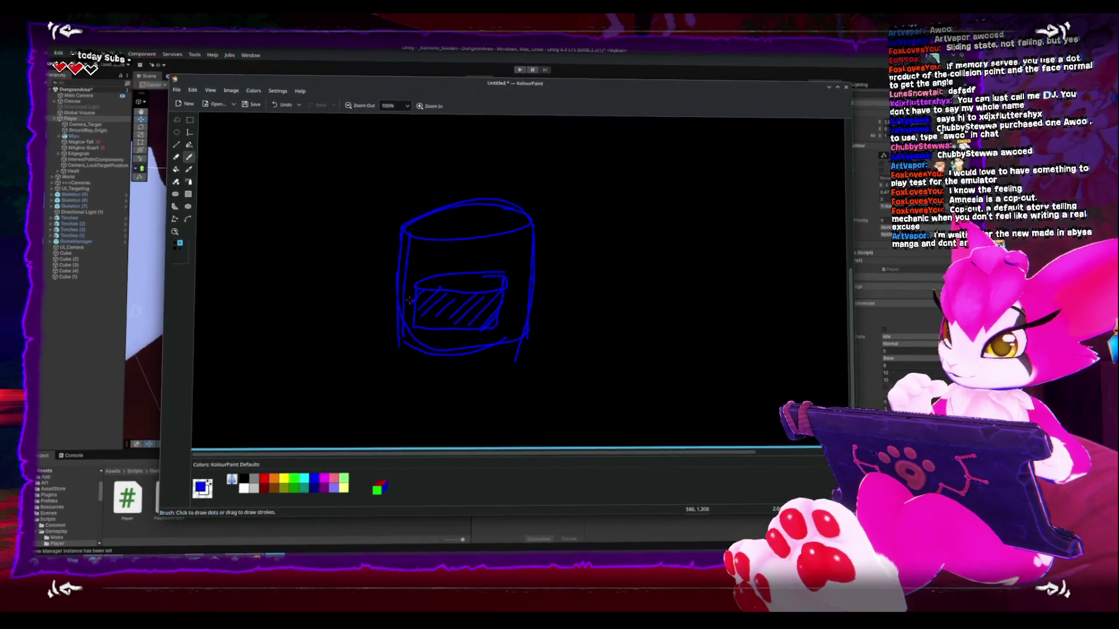
pyautogui.moveTo(411, 290)
pyautogui.mouseDown()
pyautogui.moveTo(415, 327)
pyautogui.moveTo(479, 328)
pyautogui.mouseUp()
pyautogui.moveTo(505, 282)
pyautogui.mouseDown()
pyautogui.moveTo(501, 316)
pyautogui.moveTo(448, 329)
pyautogui.moveTo(418, 318)
pyautogui.moveTo(492, 324)
pyautogui.mouseUp()
pyautogui.moveTo(502, 281)
pyautogui.mouseDown()
pyautogui.moveTo(459, 275)
pyautogui.moveTo(498, 285)
pyautogui.mouseUp()
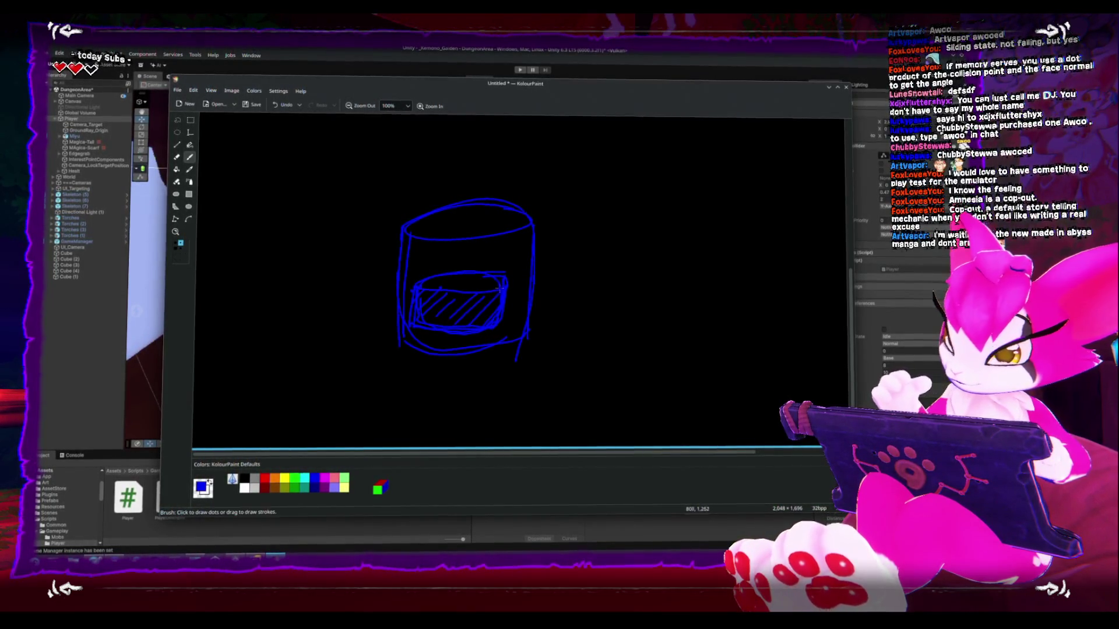
pyautogui.moveTo(362, 275)
pyautogui.mouseDown()
pyautogui.moveTo(387, 269)
pyautogui.moveTo(393, 282)
pyautogui.mouseUp()
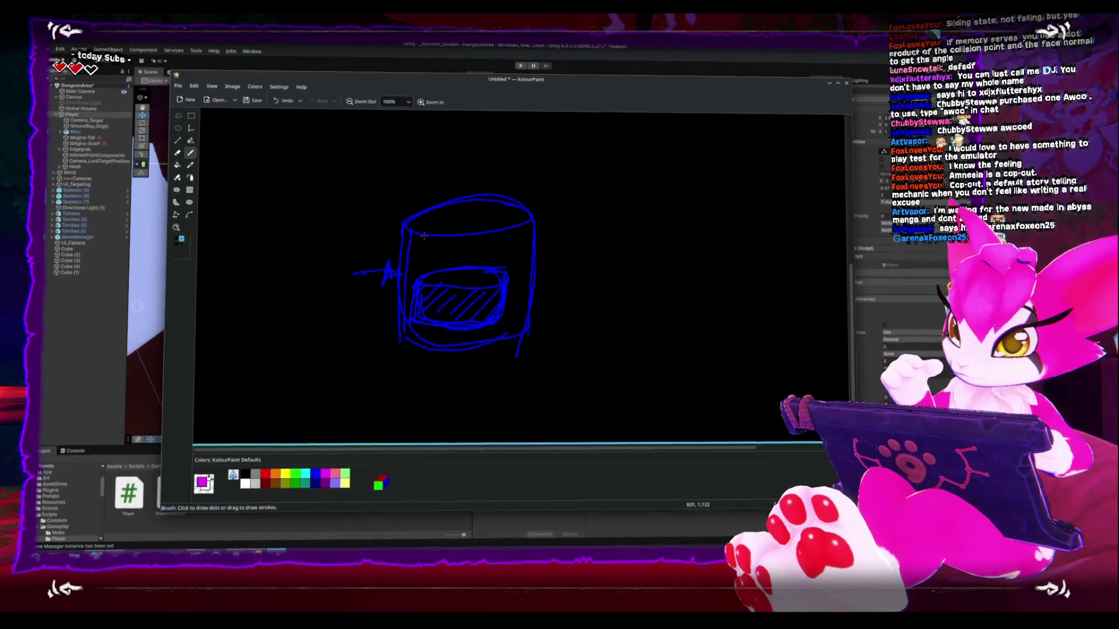
# Add magenta inner-top hatching, a line right of the cylinder and a framing box, then return to Unity.
pyautogui.moveTo(423, 238)
pyautogui.mouseDown()
pyautogui.moveTo(416, 268)
pyautogui.moveTo(441, 285)
pyautogui.mouseUp()
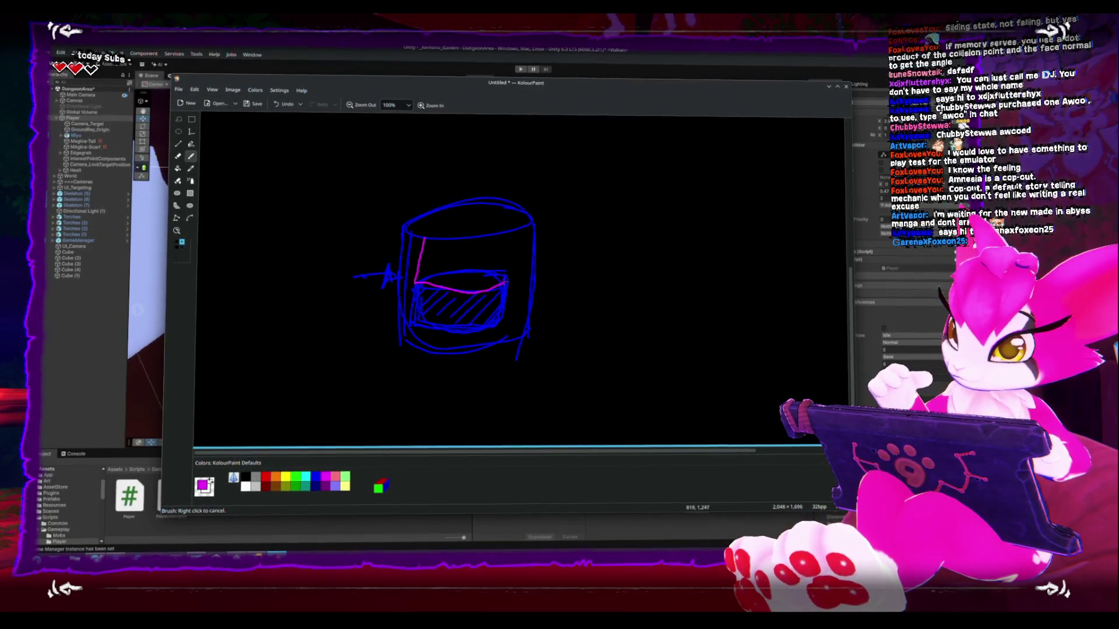
pyautogui.moveTo(505, 240)
pyautogui.mouseDown()
pyautogui.moveTo(425, 239)
pyautogui.moveTo(520, 245)
pyautogui.mouseUp()
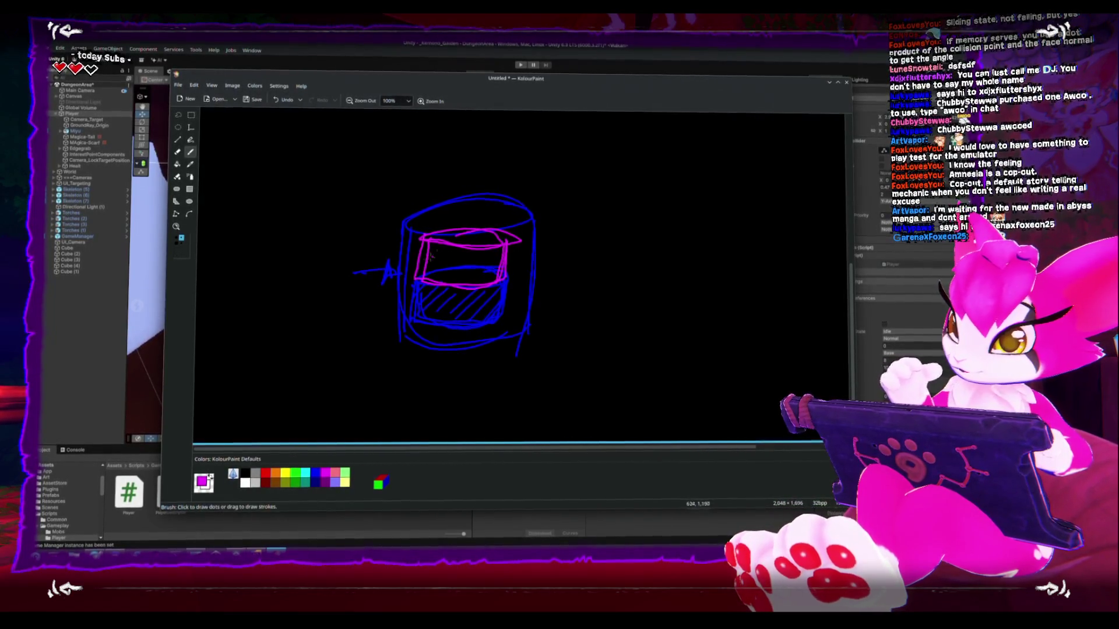
pyautogui.moveTo(450, 251); pyautogui.dragTo(472, 281)
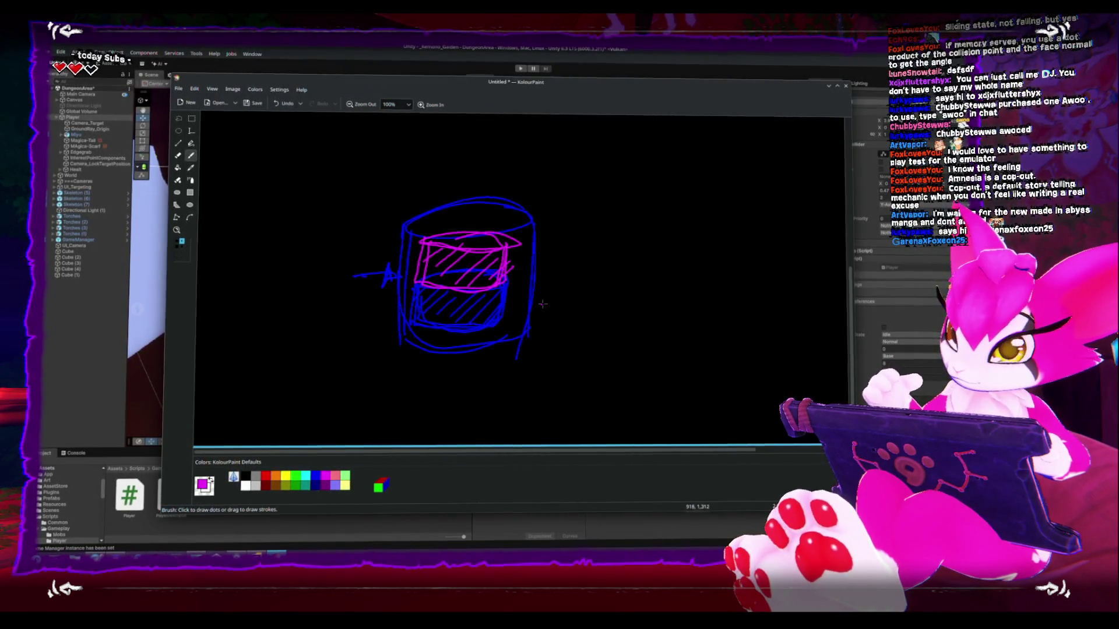
pyautogui.moveTo(582, 258); pyautogui.dragTo(525, 265)
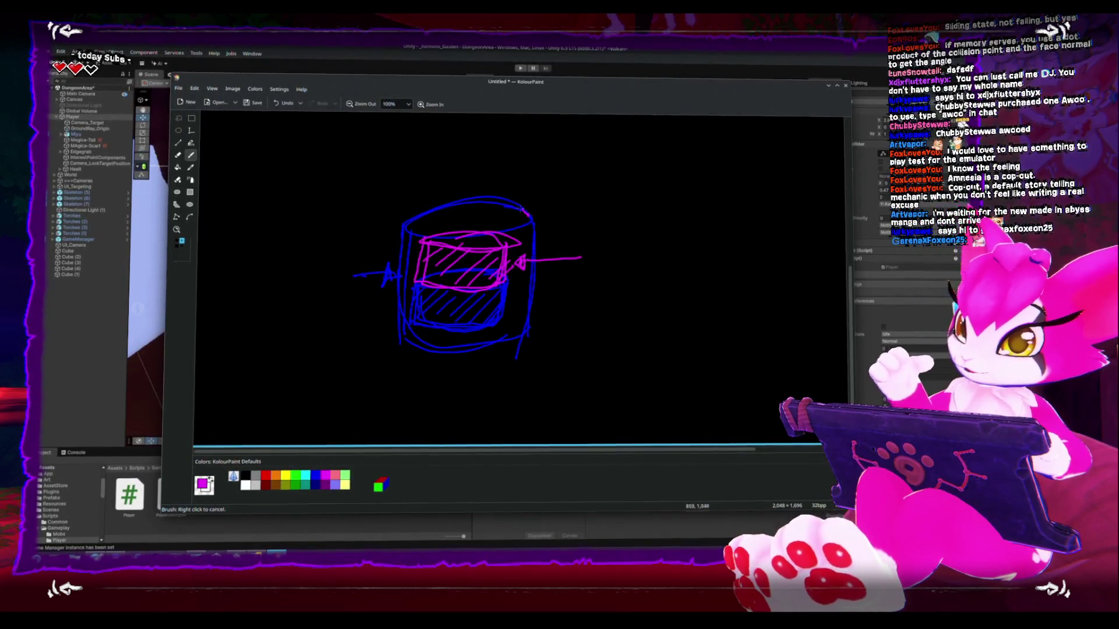
pyautogui.moveTo(389, 280)
pyautogui.mouseDown()
pyautogui.moveTo(437, 351)
pyautogui.moveTo(527, 348)
pyautogui.moveTo(526, 249)
pyautogui.mouseUp()
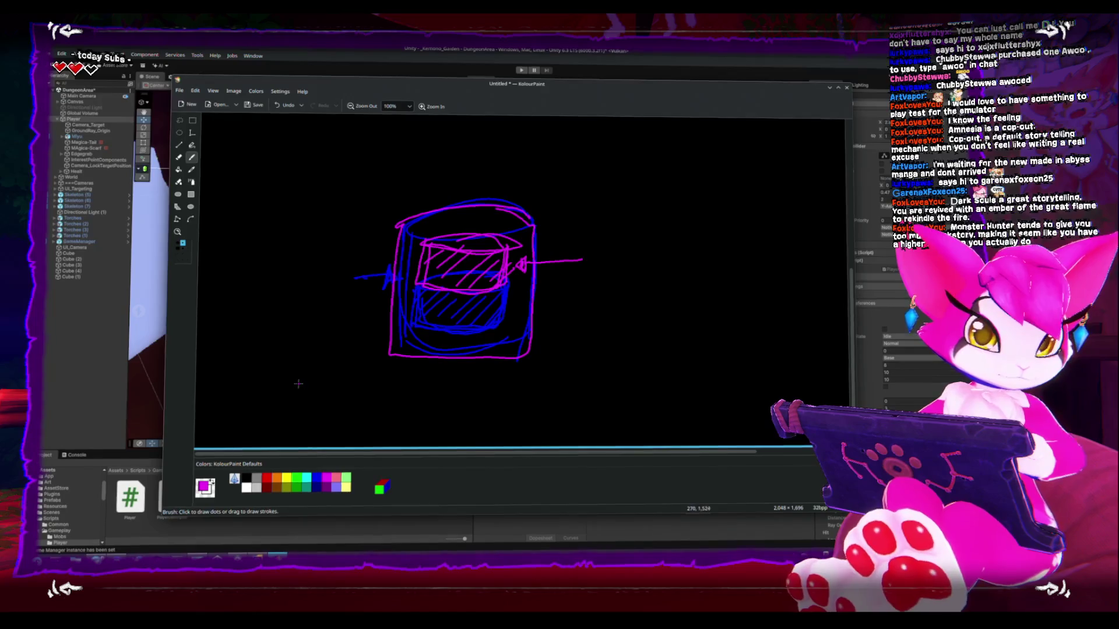
pyautogui.hotkey('alt', 'Tab')
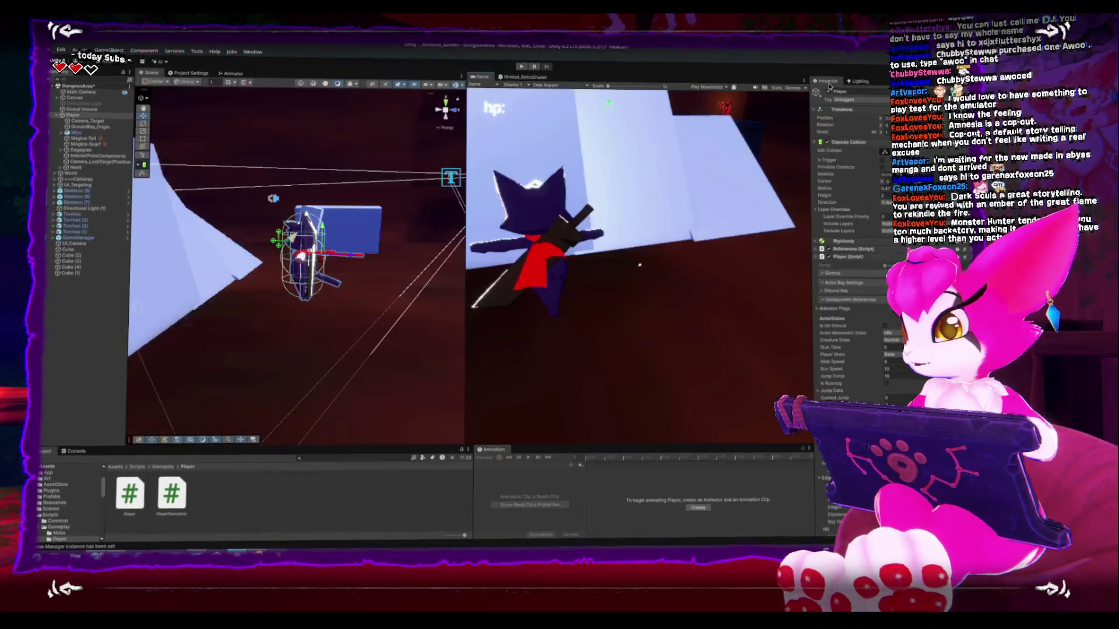
pyautogui.moveTo(369, 325)
pyautogui.mouseDown()
pyautogui.moveTo(309, 319)
pyautogui.moveTo(257, 197)
pyautogui.mouseUp()
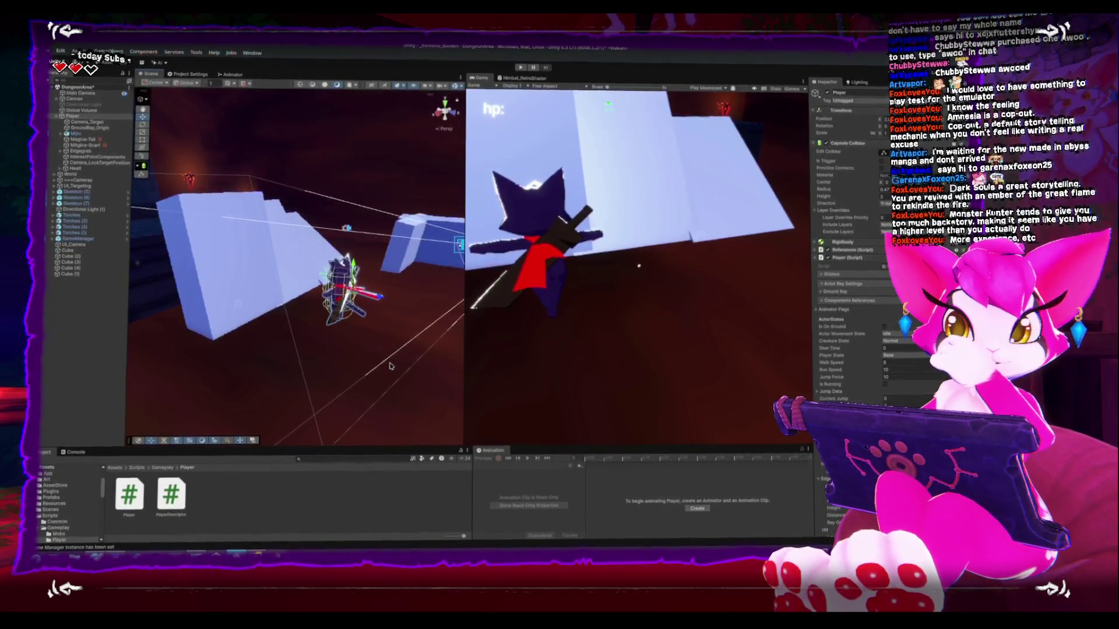
pyautogui.hotkey('alt', 'Tab')
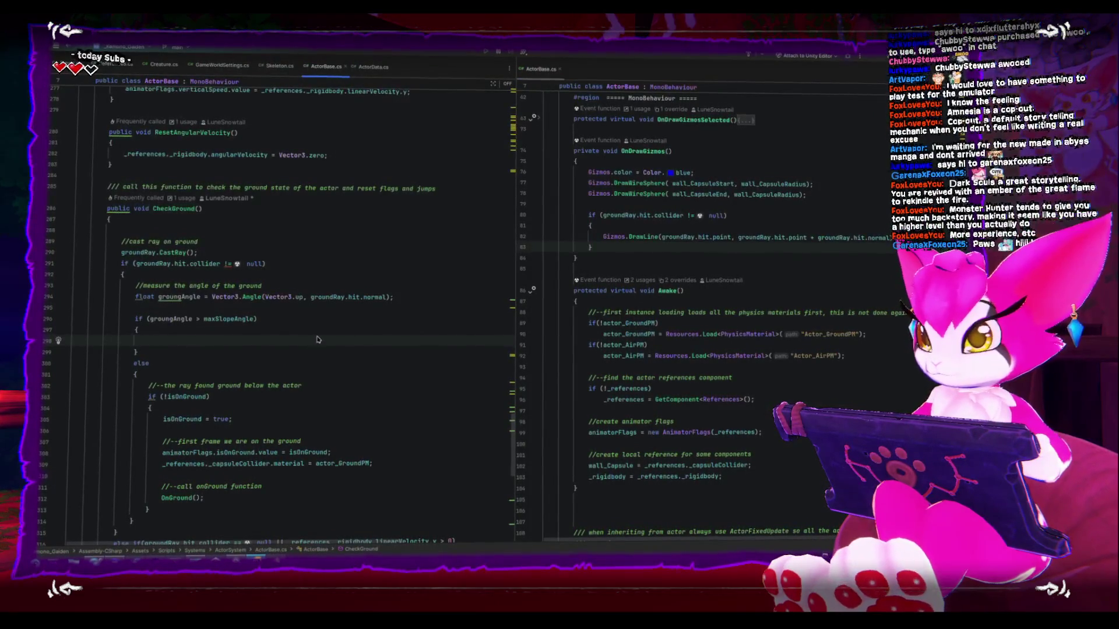
# Add Debug.Log("slope angle exceed max slope angle") to CheckGround's steep-slope branch, then return to Unity.
pyautogui.write('Debug.log')
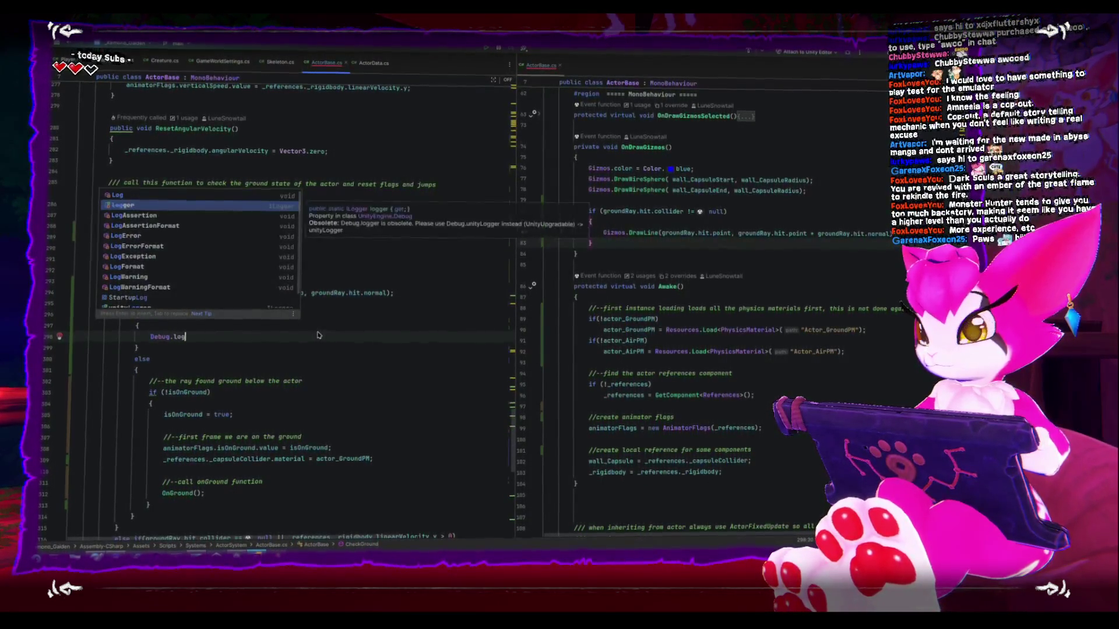
pyautogui.press('BackSpace')
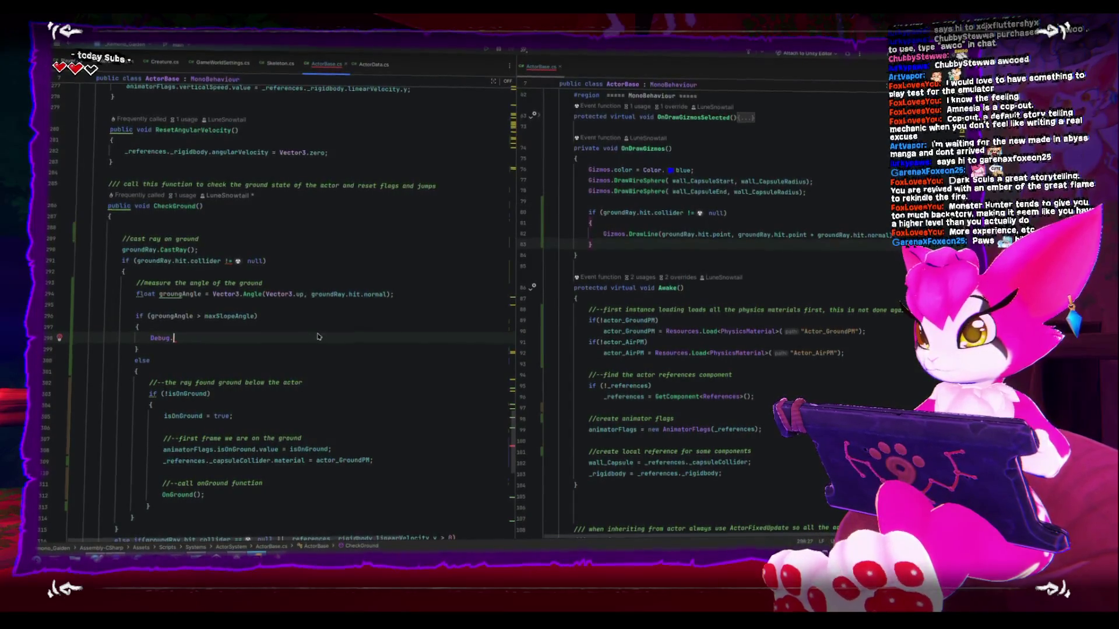
pyautogui.write('Lof')
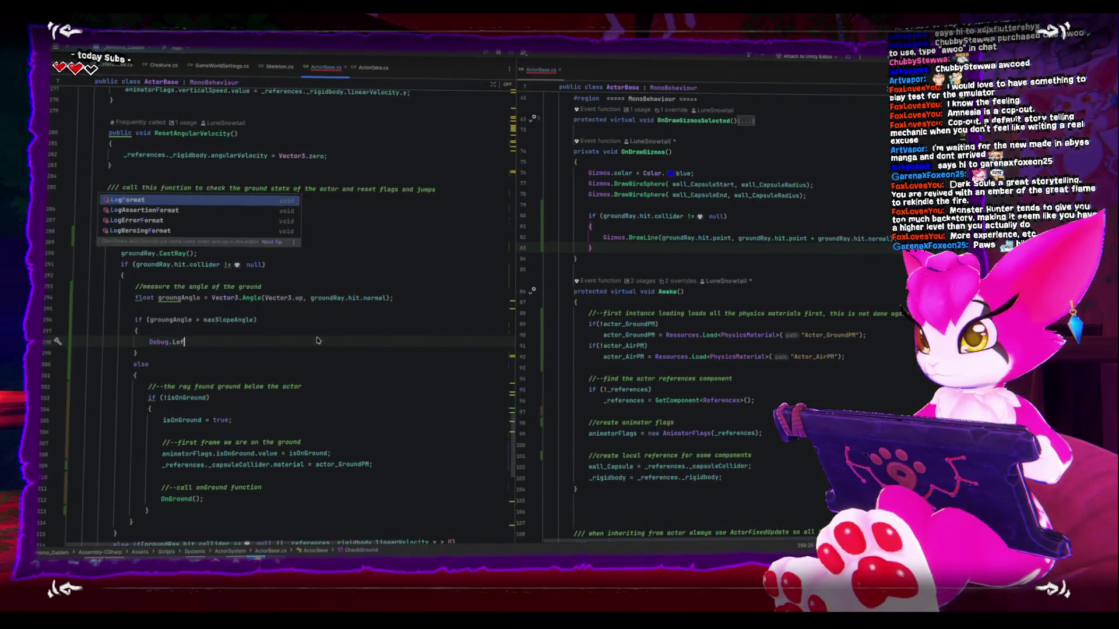
pyautogui.press('BackSpace')
pyautogui.write('g')
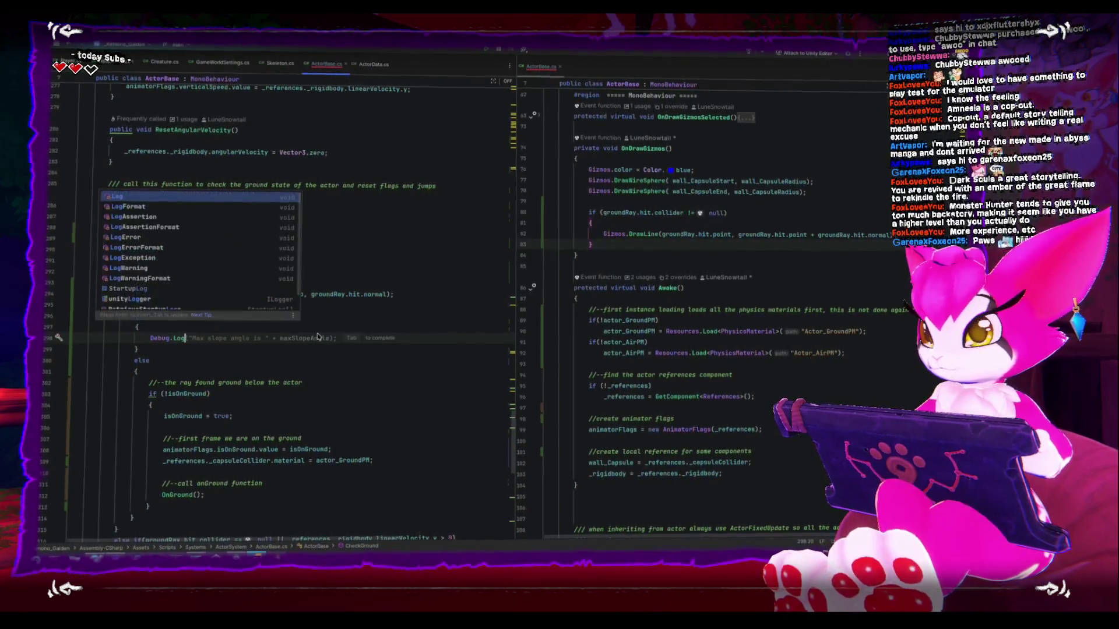
pyautogui.write('("slope");')
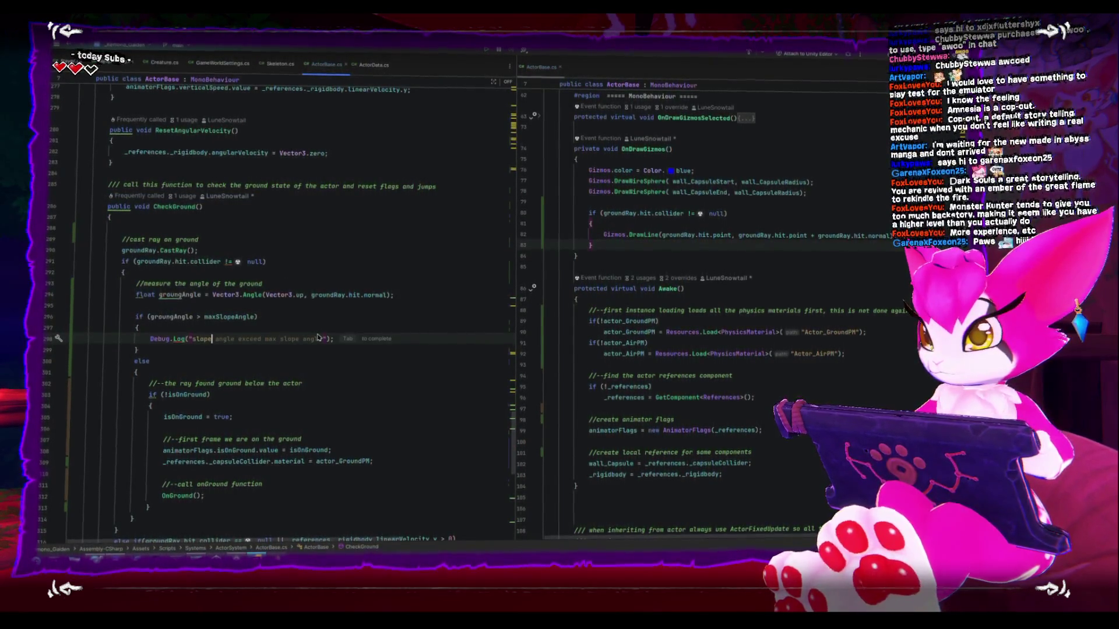
pyautogui.press('Tab')
pyautogui.press('Down')
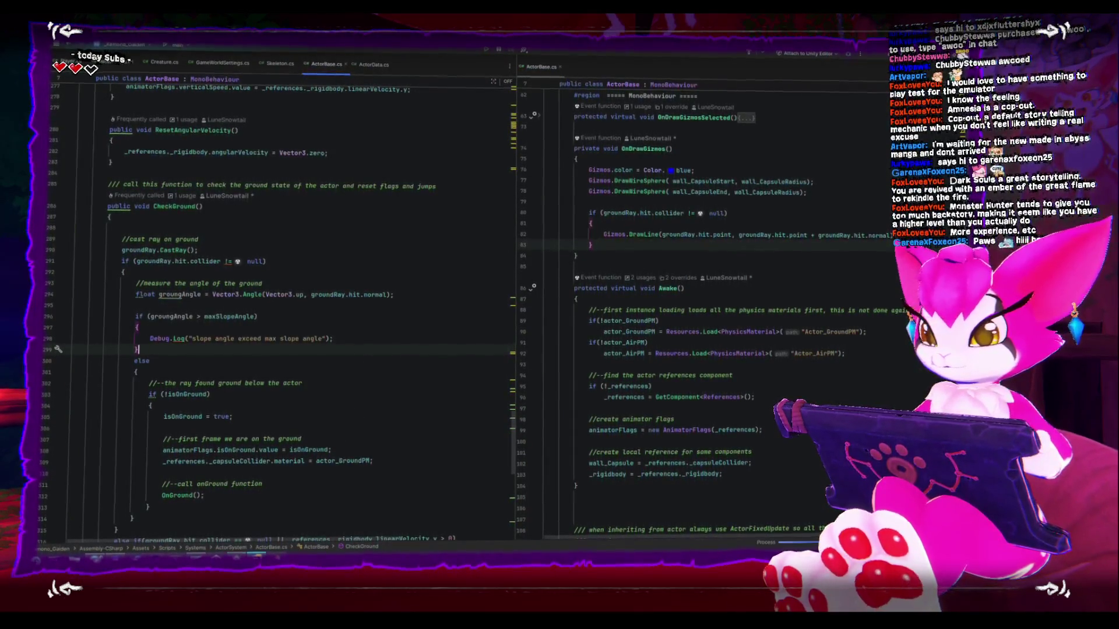
pyautogui.hotkey('alt', 'Tab')
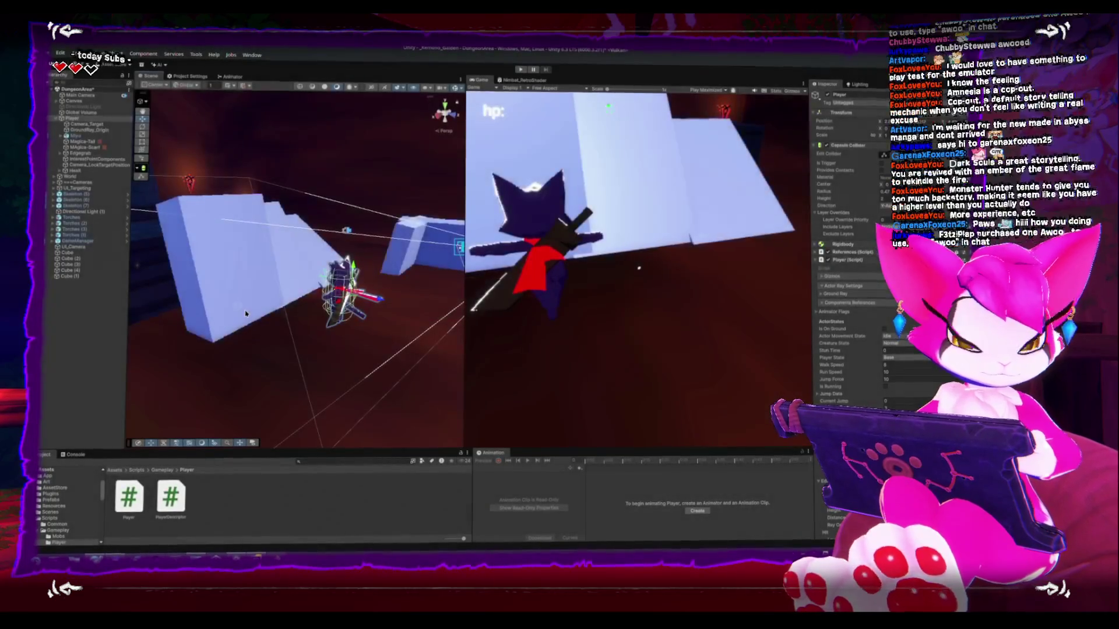
# Start play mode, stop it with Ctrl+P, and start a fresh play session.
pyautogui.click(520, 69)
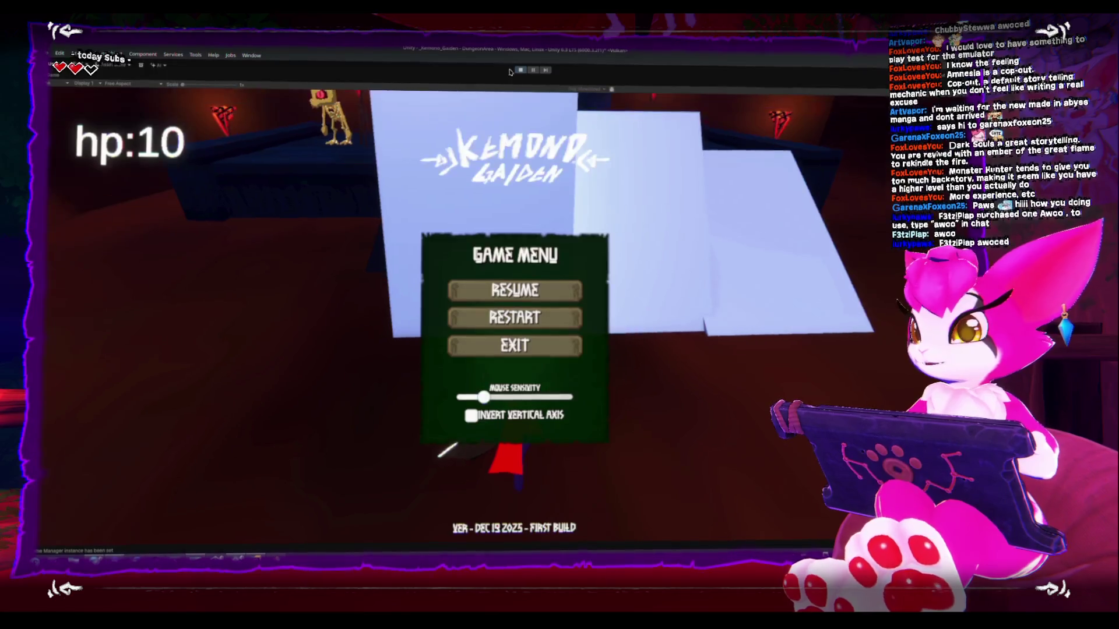
pyautogui.hotkey('ctrl', 'p')
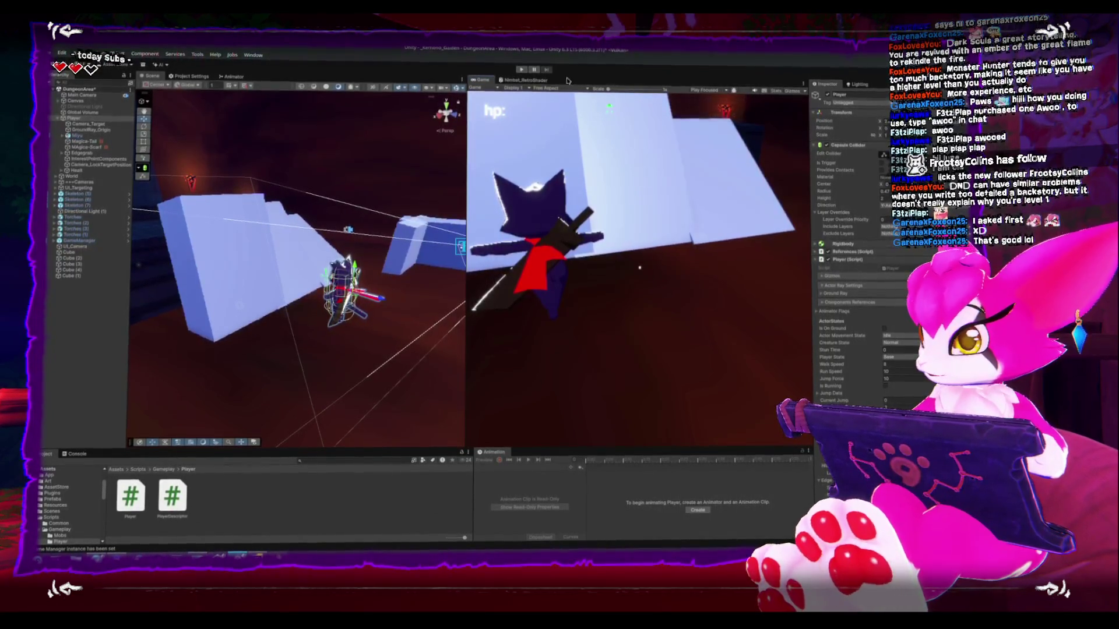
pyautogui.click(523, 69)
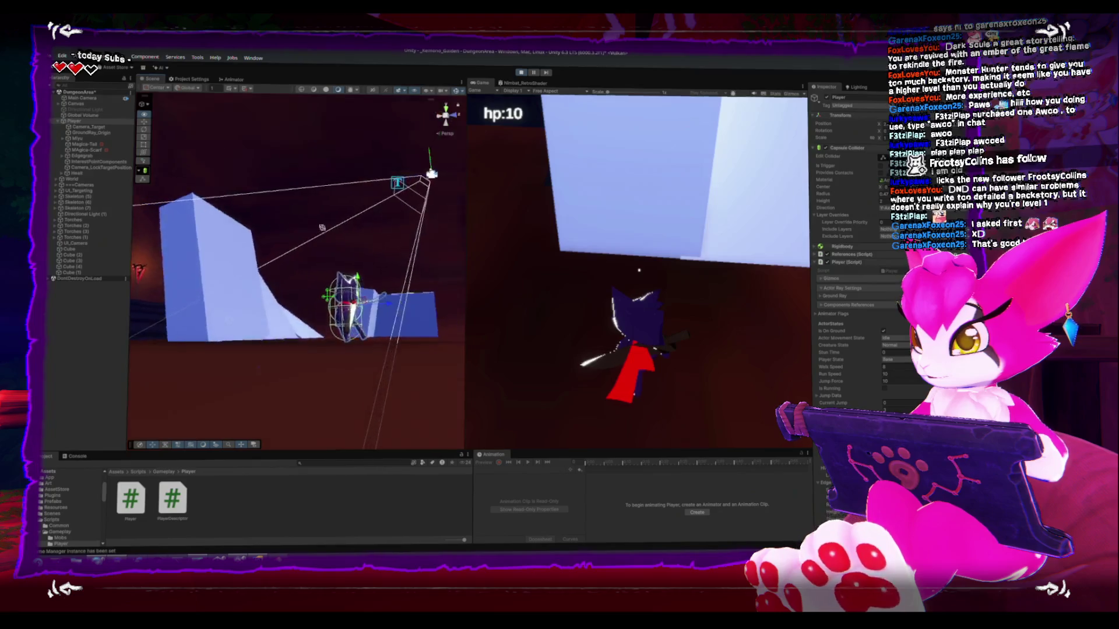
# Show an enlarged Console, play into the slope until warnings appear, then pause.
pyautogui.click(77, 455)
pyautogui.moveTo(87, 450); pyautogui.dragTo(87, 432)
pyautogui.click(627, 267)
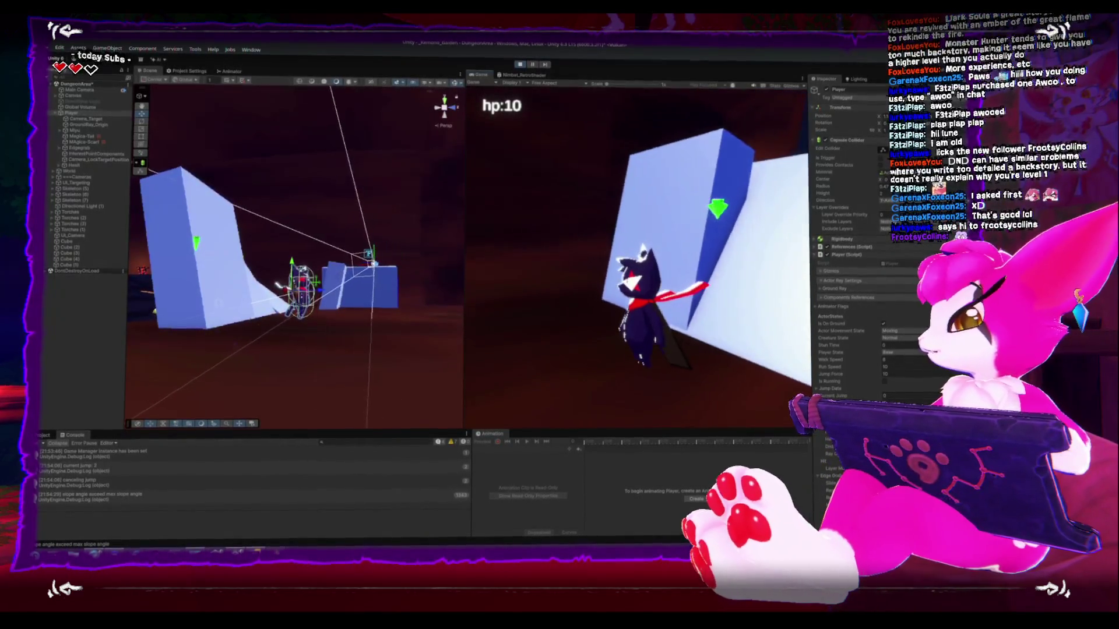
pyautogui.press('Escape')
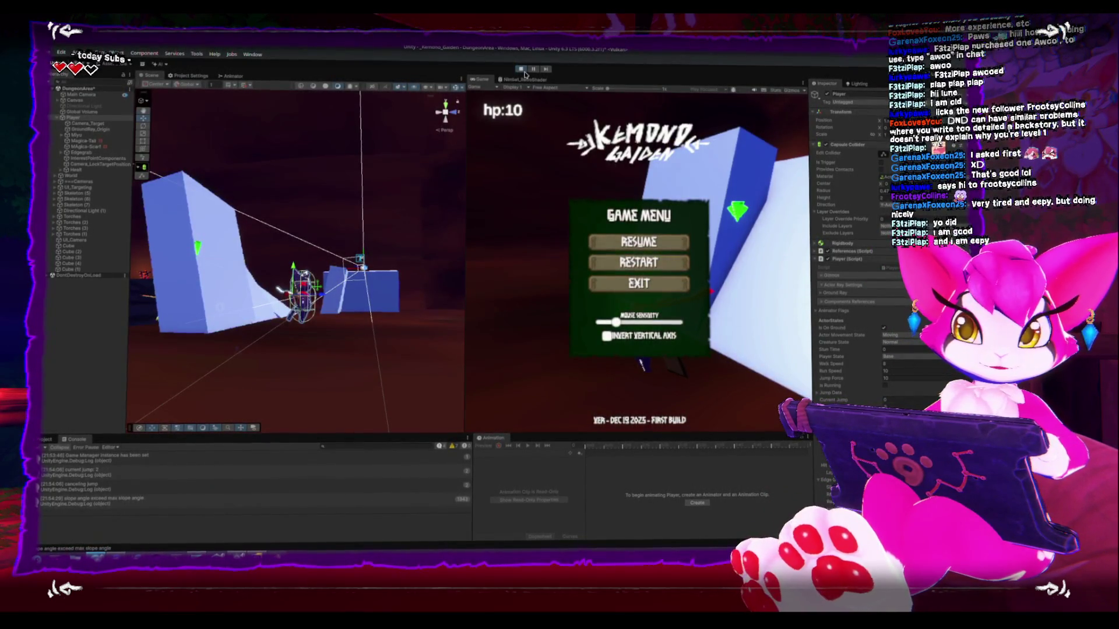
# Restart the game, walk the player toward the slope wall, pause, and orbit close on the player.
pyautogui.click(638, 260)
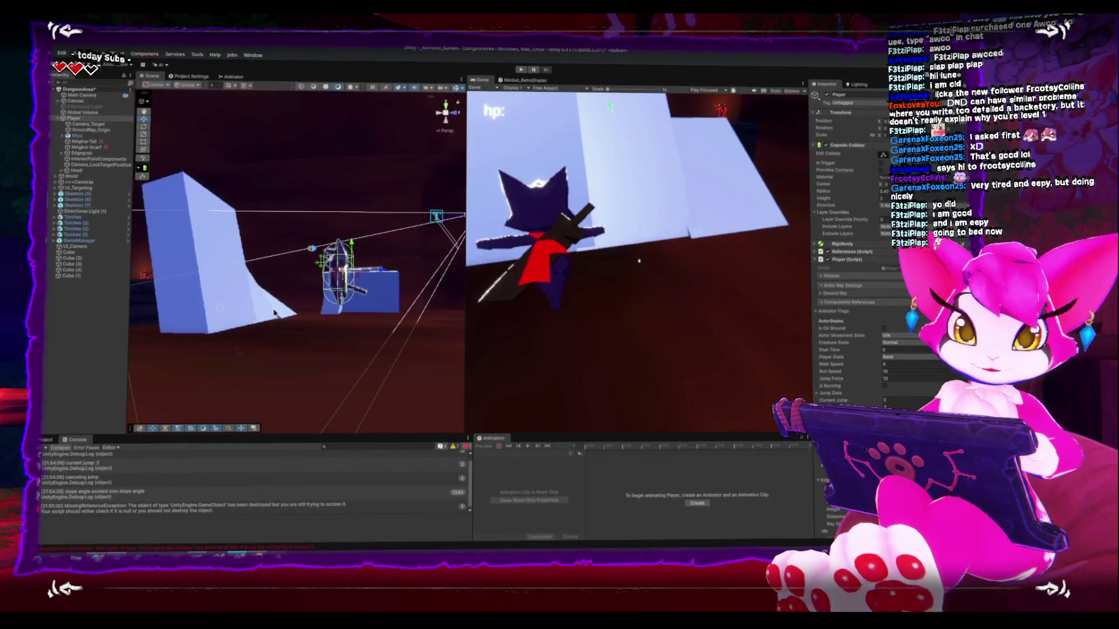
pyautogui.moveTo(274, 313); pyautogui.dragTo(320, 330)
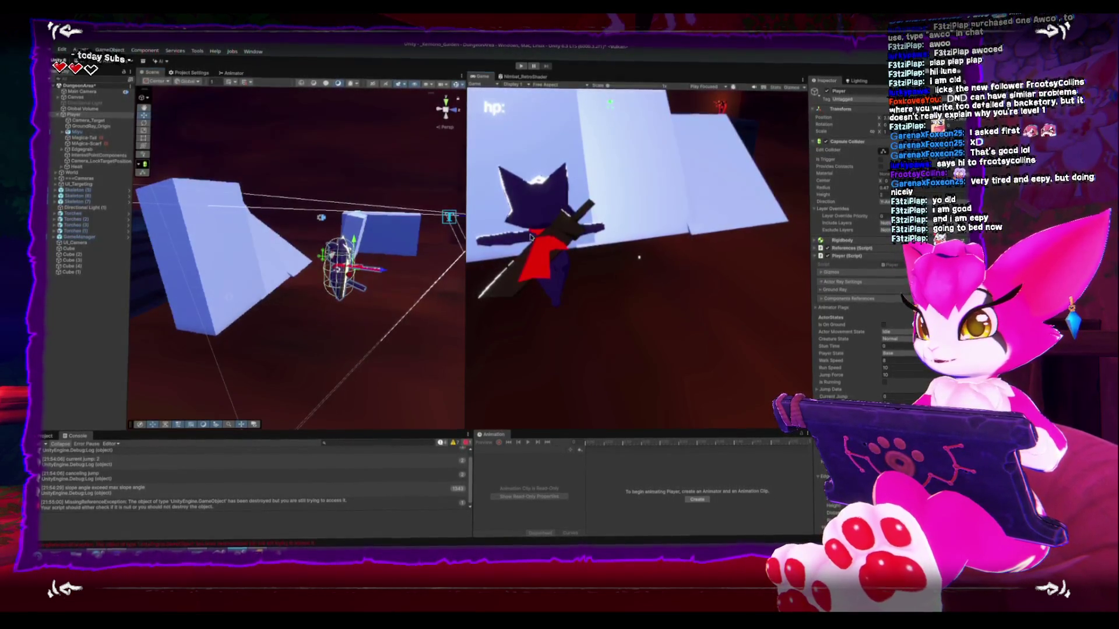
pyautogui.hotkey('ctrl', 'p')
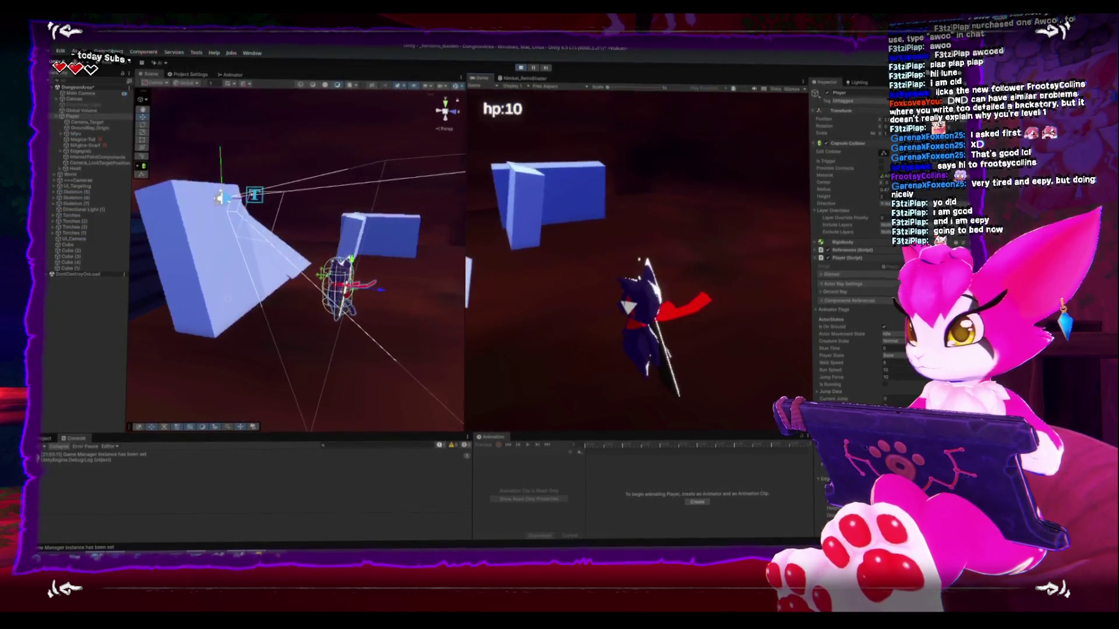
pyautogui.press('Escape')
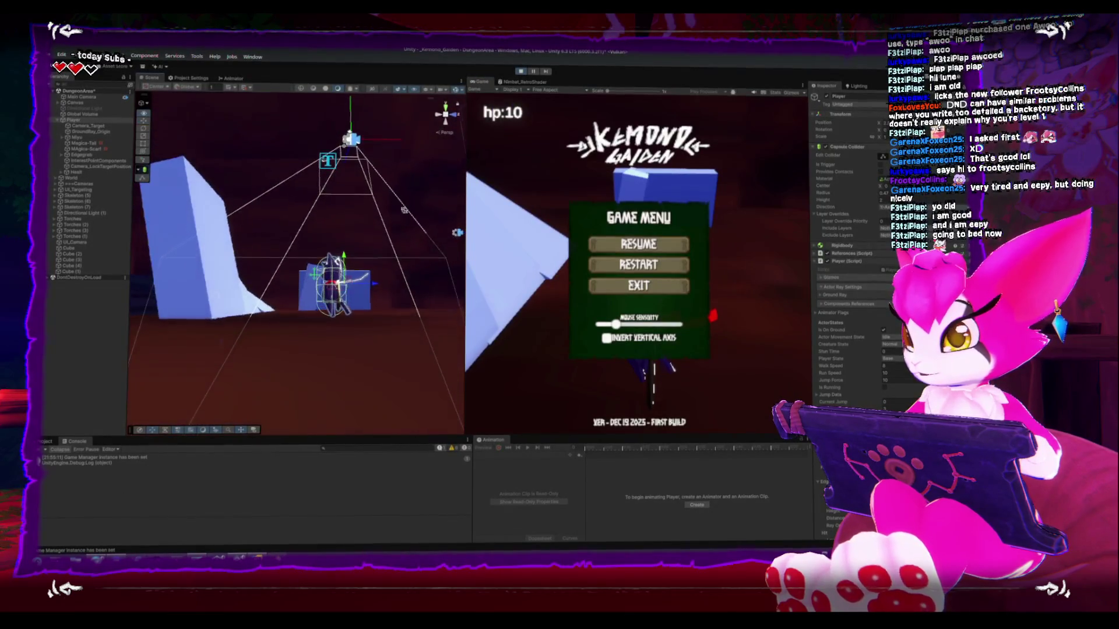
pyautogui.press('Escape')
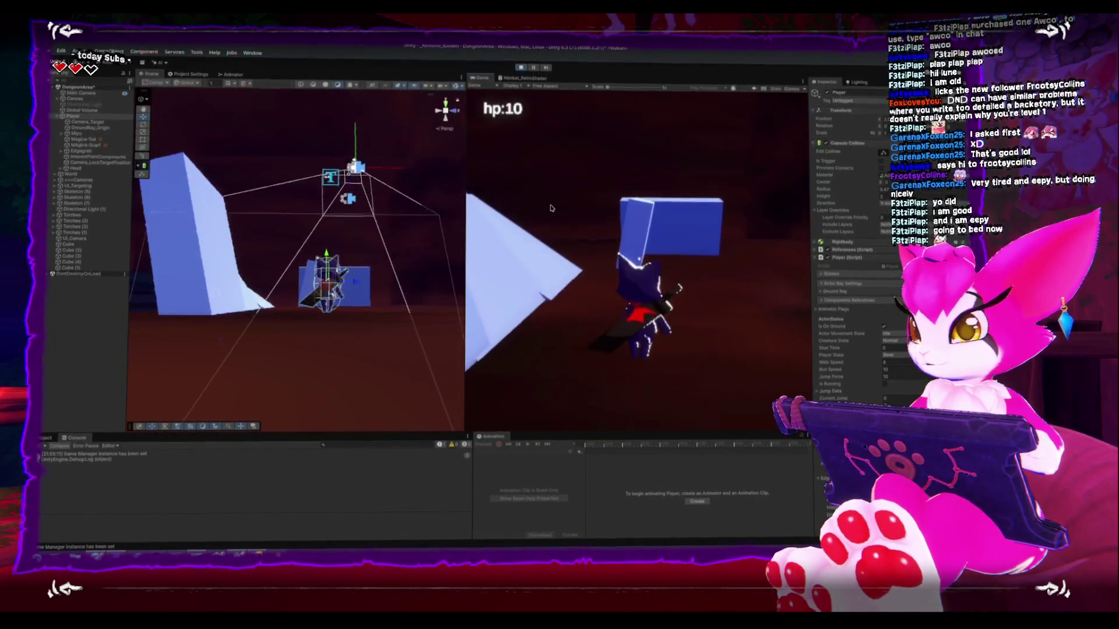
pyautogui.press('a')
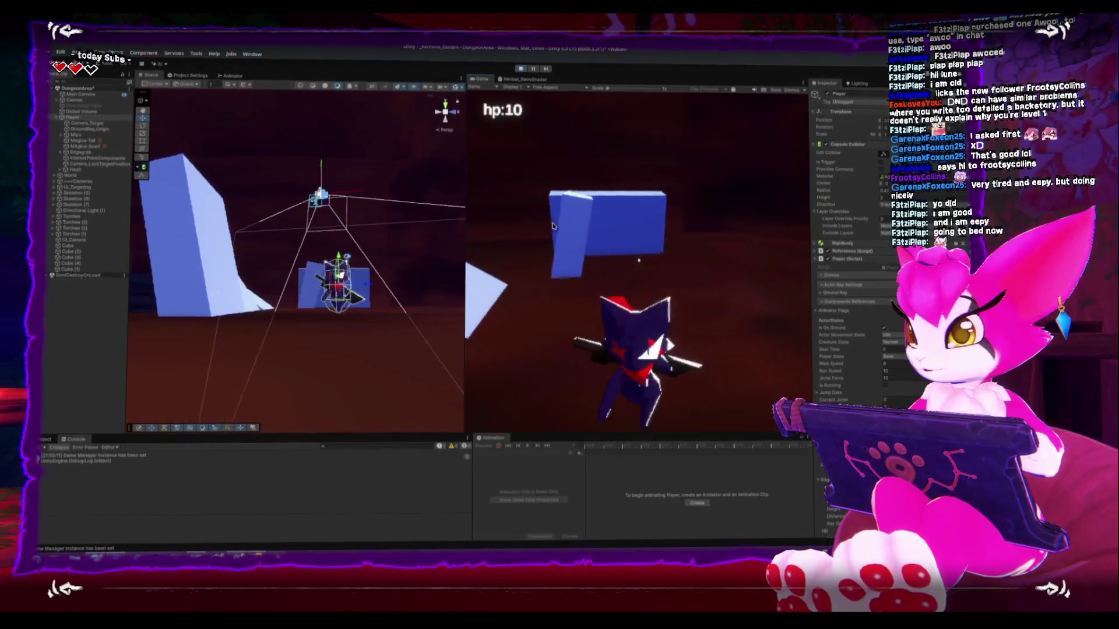
pyautogui.press('Escape')
pyautogui.moveTo(353, 244)
pyautogui.mouseDown()
pyautogui.moveTo(245, 267)
pyautogui.moveTo(337, 293)
pyautogui.moveTo(194, 322)
pyautogui.moveTo(216, 330)
pyautogui.moveTo(291, 297)
pyautogui.mouseUp()
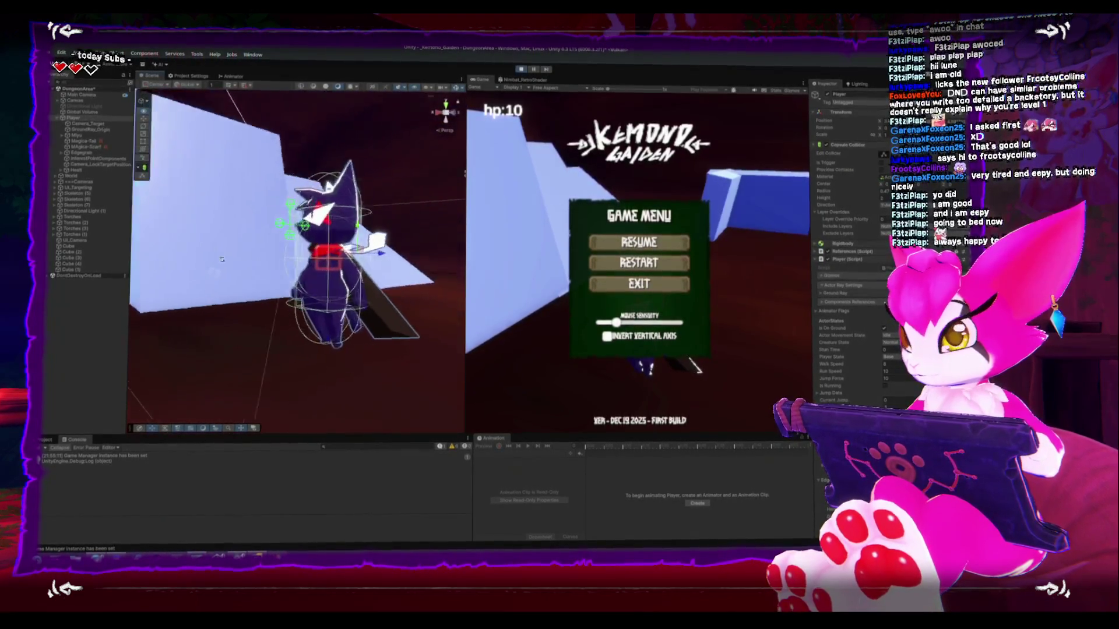
pyautogui.click(461, 87)
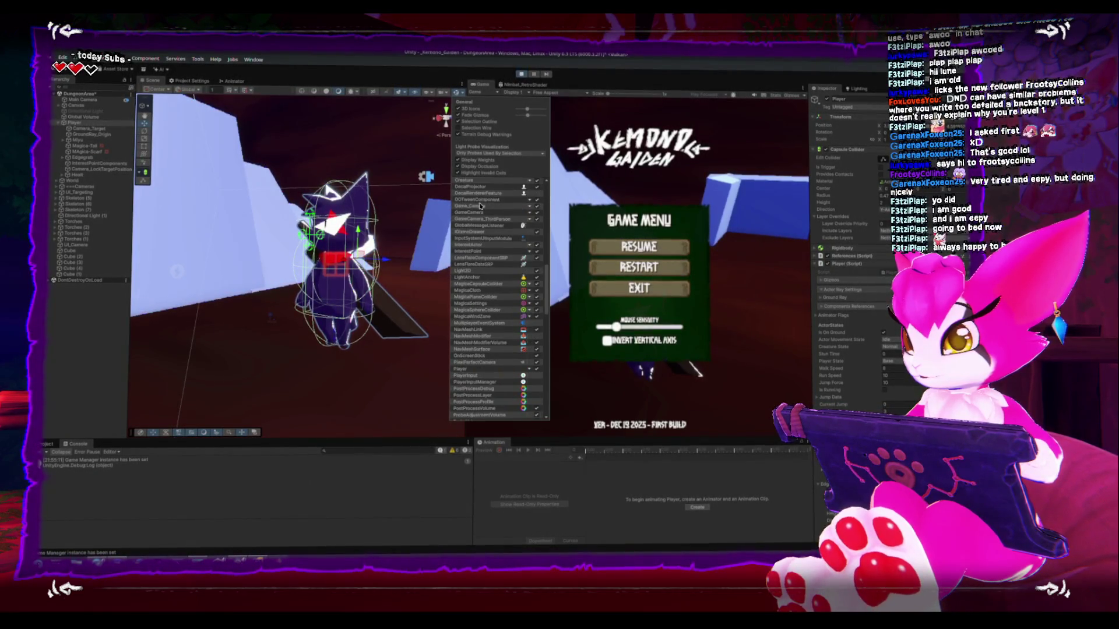
pyautogui.scroll(10, 479, 202)
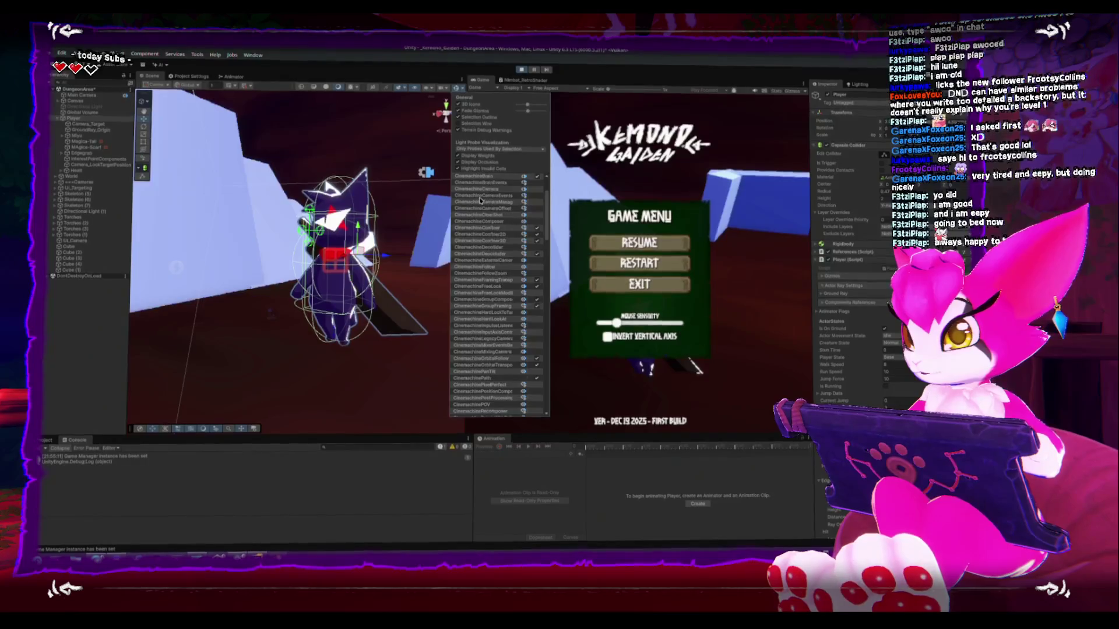
pyautogui.scroll(-10, 480, 200)
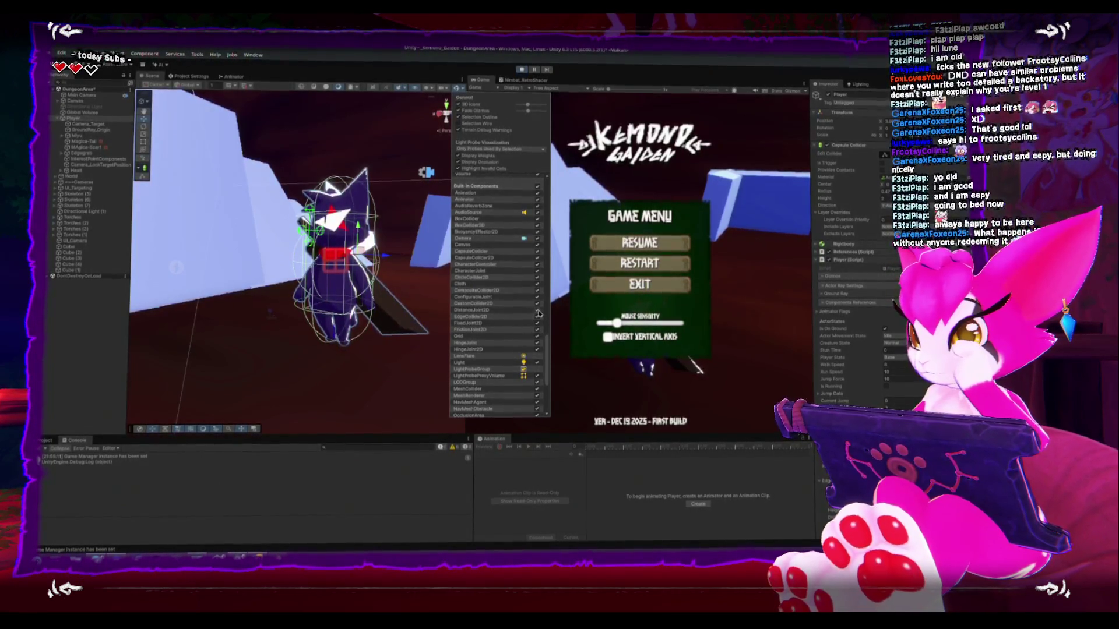
pyautogui.scroll(-3, 475, 336)
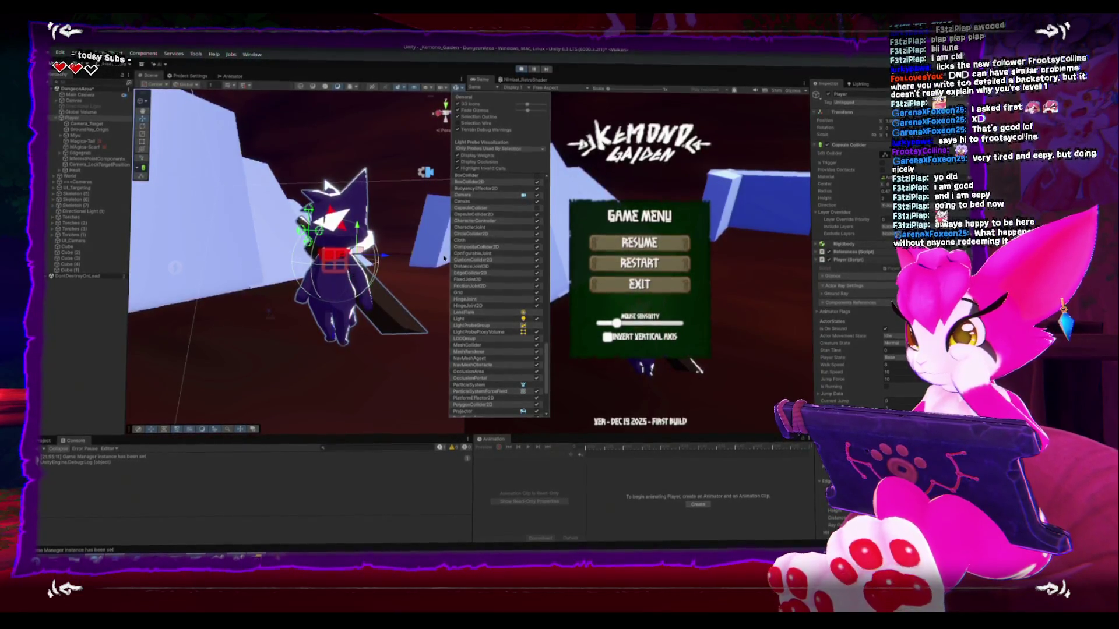
pyautogui.scroll(-4, 497, 241)
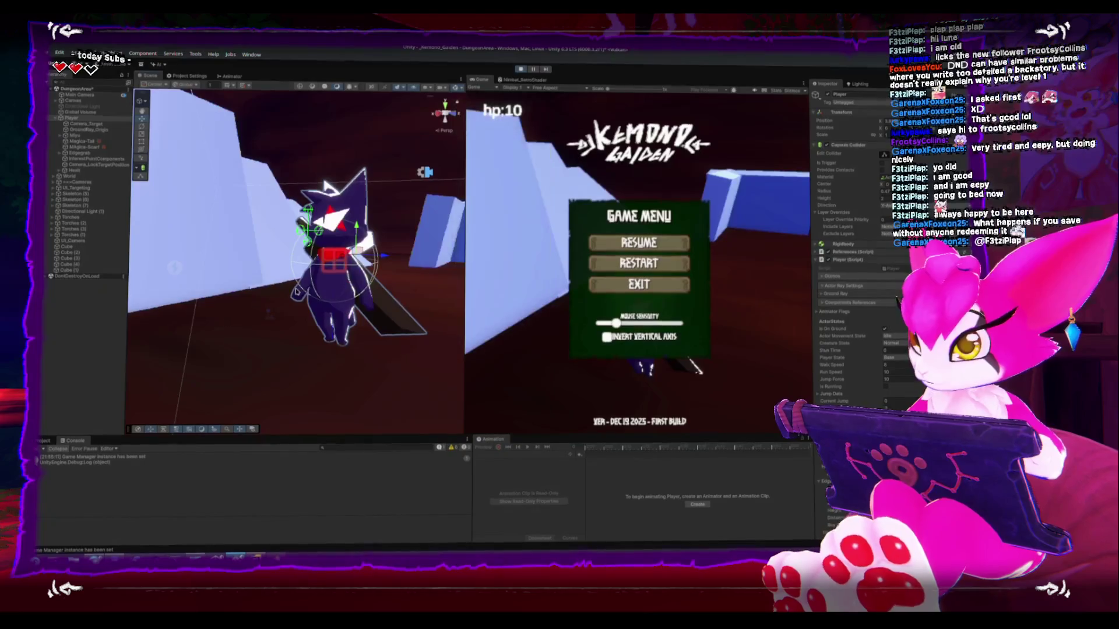
# Resume, jump the player onto the block, pause, and frame and orbit around the Player.
pyautogui.press('Escape')
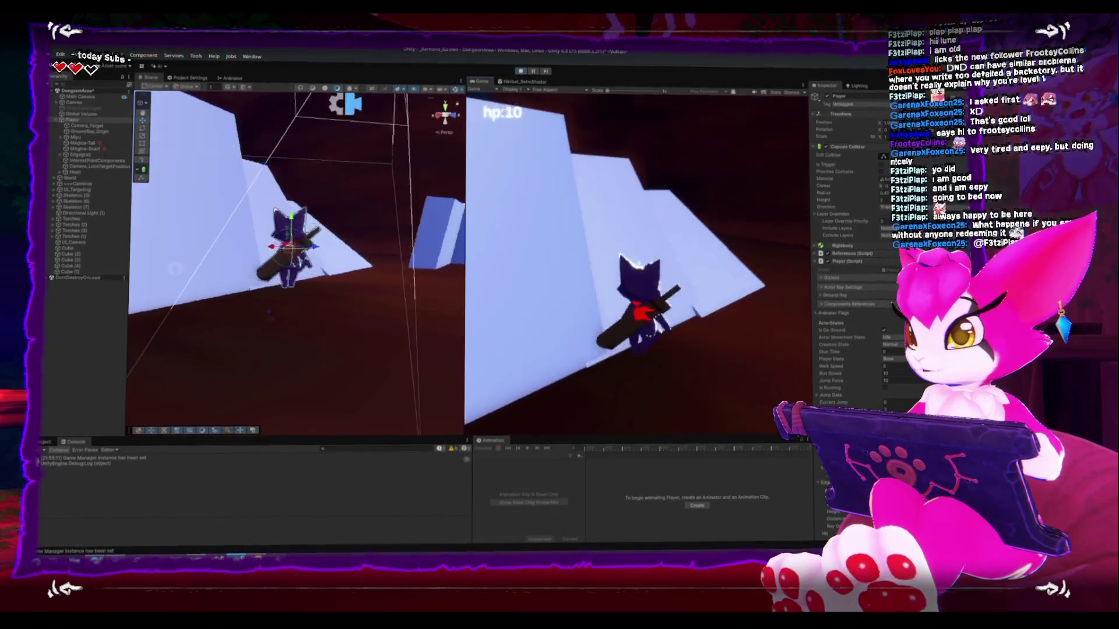
pyautogui.press('space')
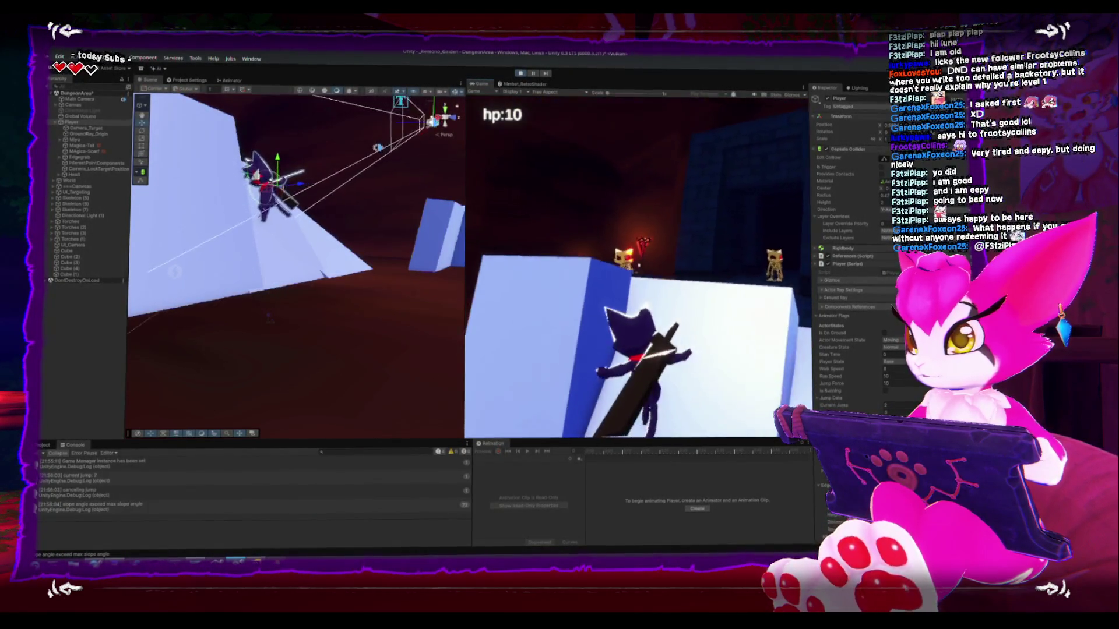
pyautogui.press('Escape')
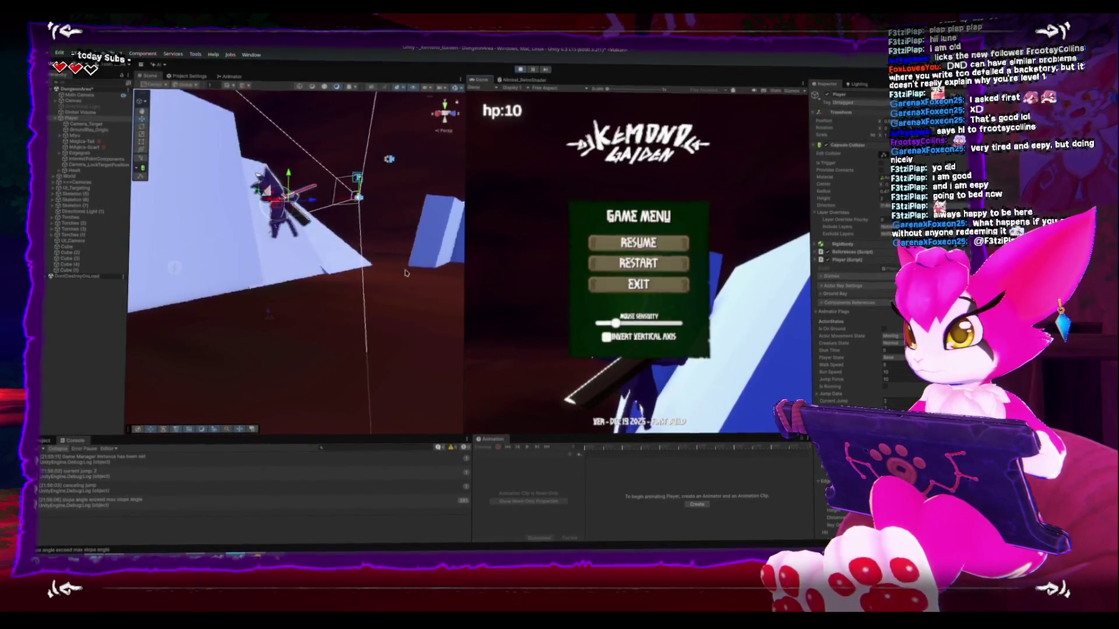
pyautogui.press('f')
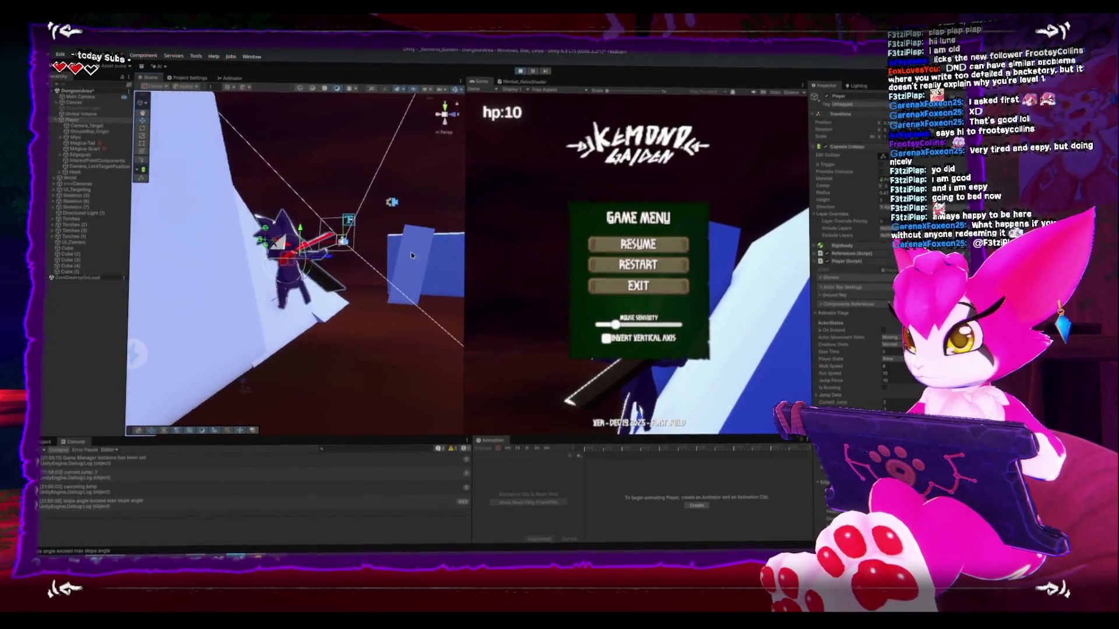
pyautogui.moveTo(420, 245); pyautogui.dragTo(382, 245)
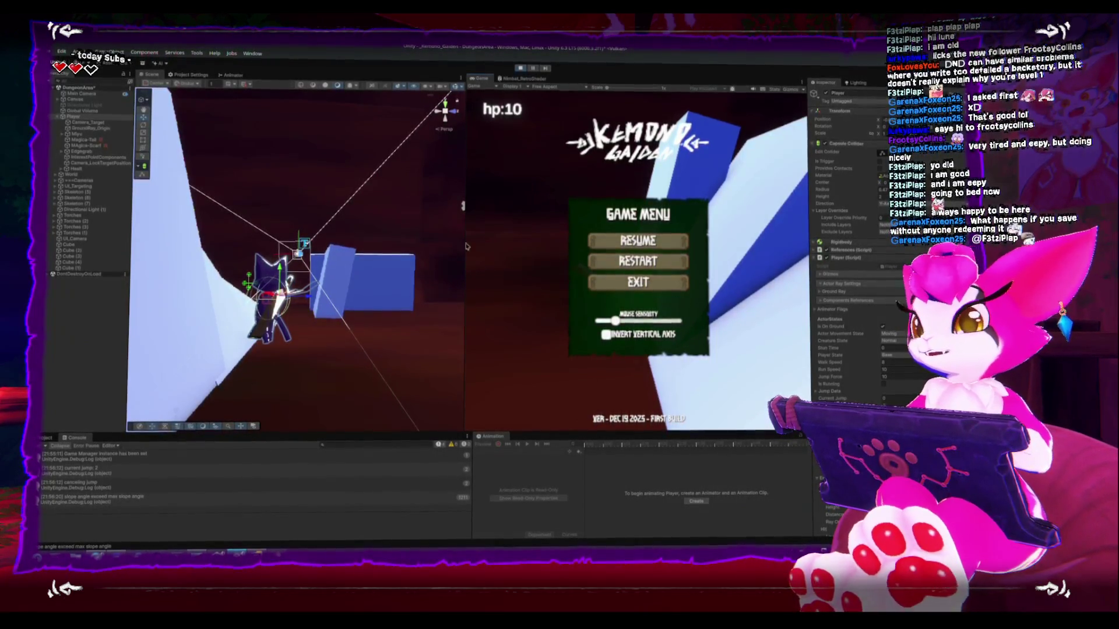
# Exit the game from the Game Menu and switch back to ActorBase.cs in Rider.
pyautogui.press('Escape')
pyautogui.press('Escape')
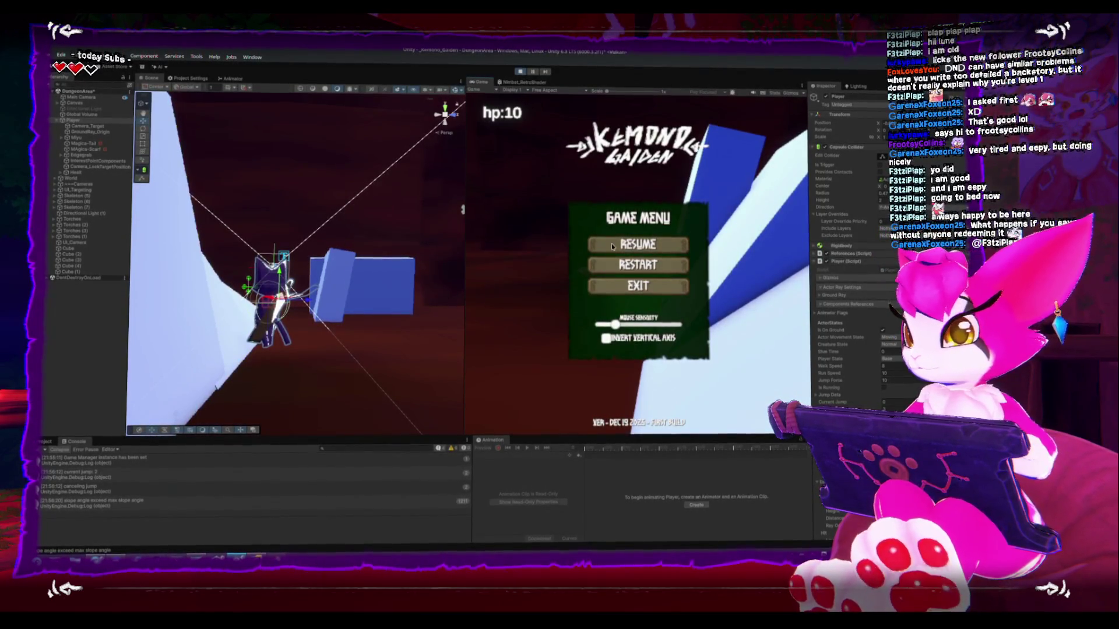
pyautogui.press('Escape')
pyautogui.press('Escape')
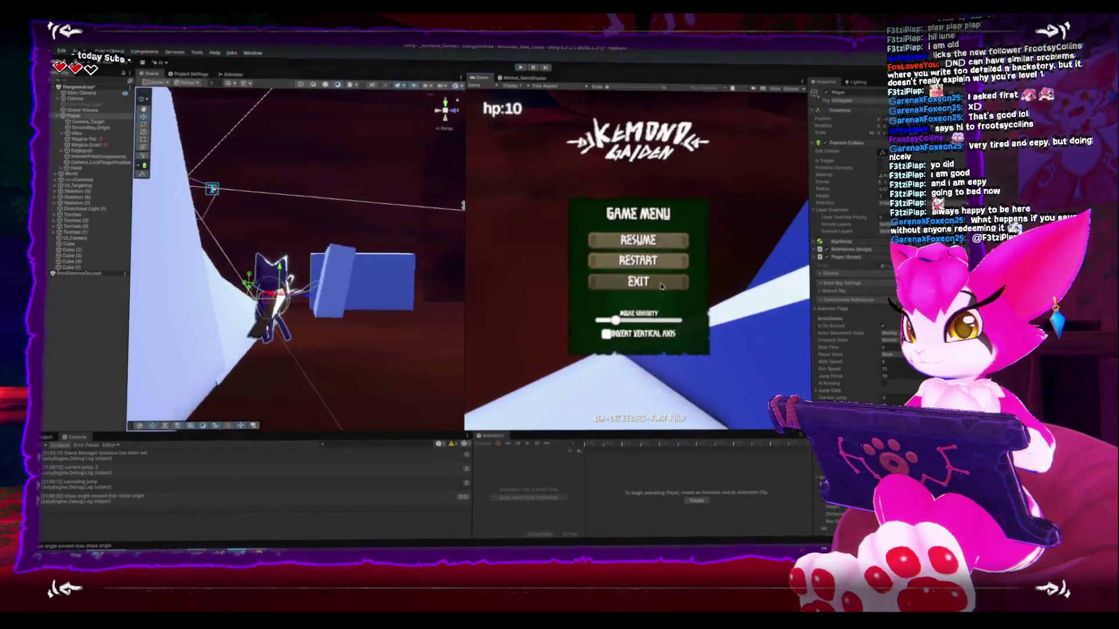
pyautogui.click(638, 283)
pyautogui.hotkey('alt', 'Tab')
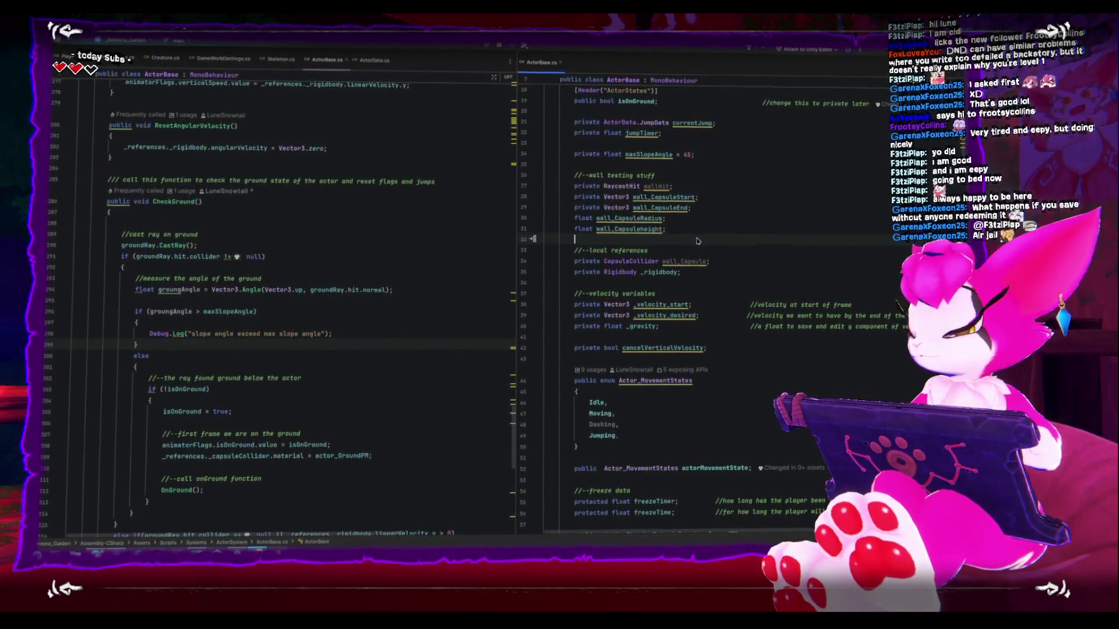
# Declare a private bool groundSlope field initialized to false below the wall variables.
pyautogui.press('Return')
pyautogui.press('Return')
pyautogui.press('Up')
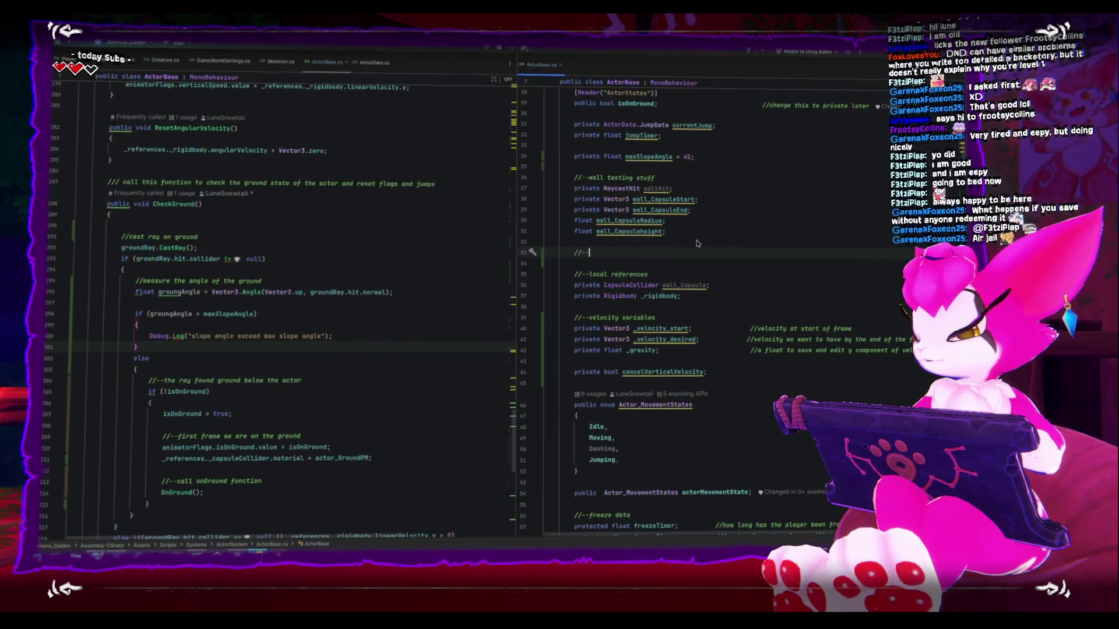
pyautogui.write('public')
pyautogui.press('BackSpace')
pyautogui.press('BackSpace')
pyautogui.press('BackSpace')
pyautogui.write('priav')
pyautogui.write('te b')
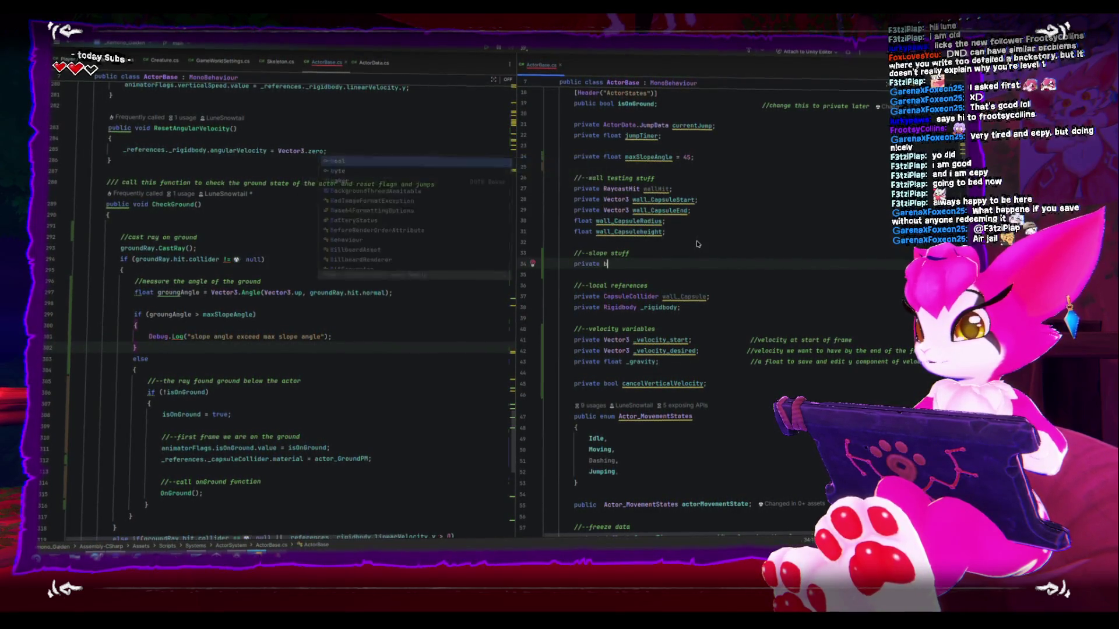
pyautogui.write('ool groSlope =')
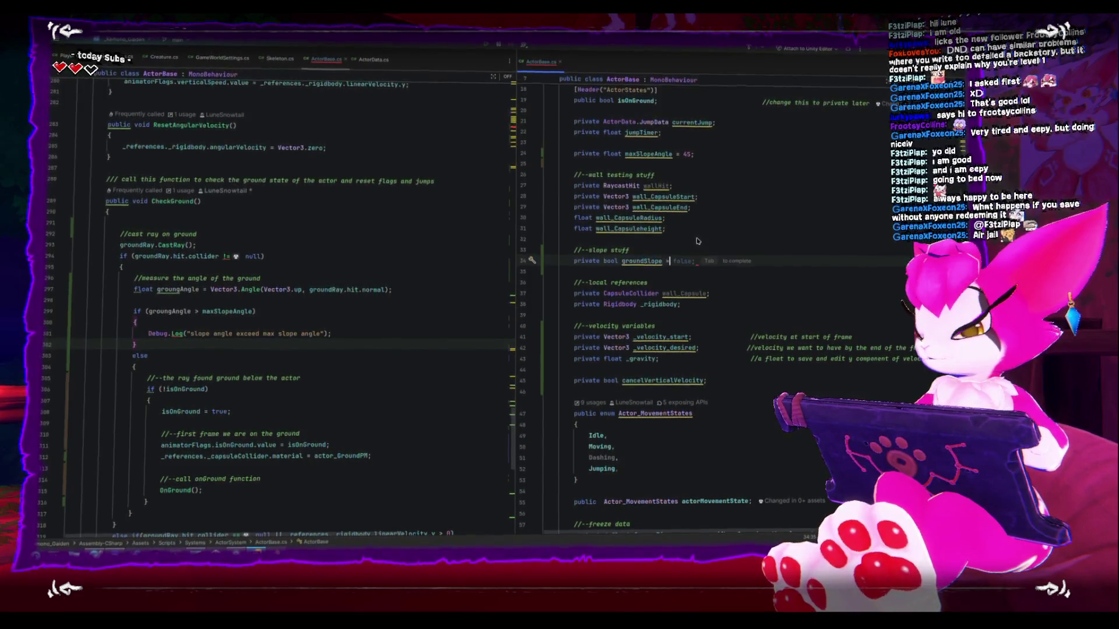
pyautogui.press('Tab')
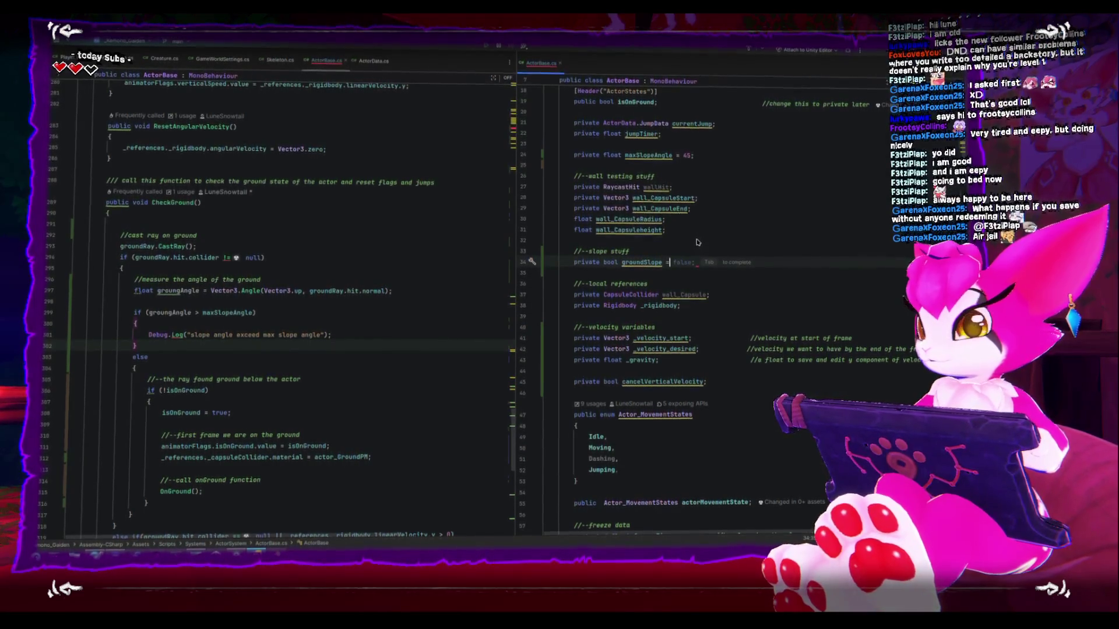
# Set groundSlope = true; right after the slope-angle warning in CheckGround.
pyautogui.click(353, 341)
pyautogui.press('Return')
pyautogui.write('groundS')
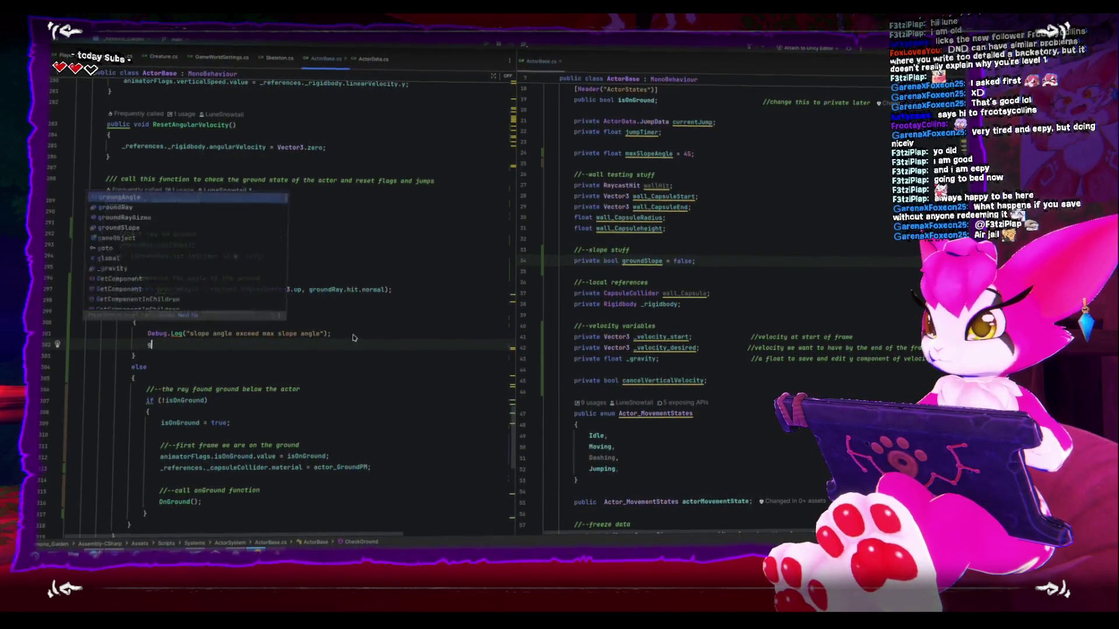
pyautogui.press('Return')
pyautogui.write('= ')
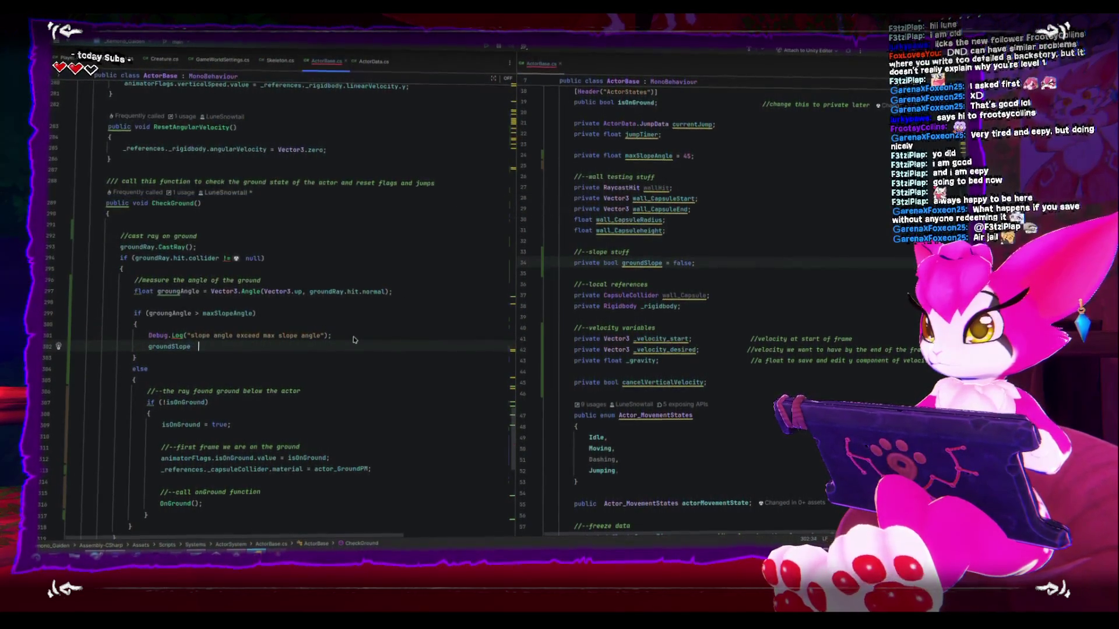
pyautogui.write('true;')
# Reset groundSlope = false; at the start of CheckGround's else branch and save the file.
pyautogui.click(216, 376)
pyautogui.press('Return')
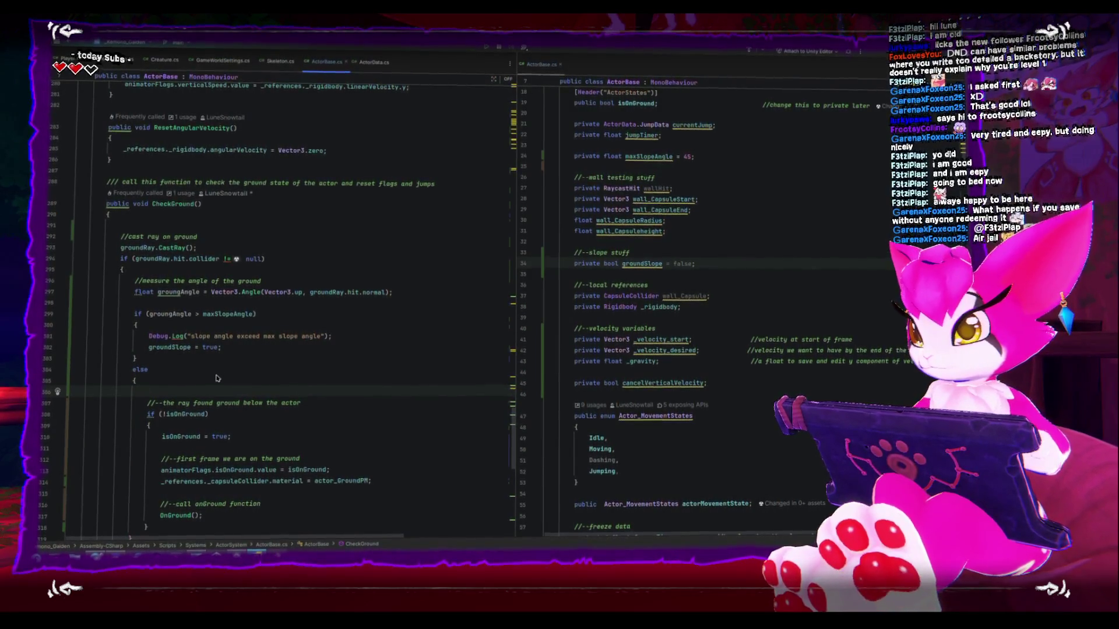
pyautogui.press('BackSpace')
pyautogui.press('Down')
pyautogui.press('Down')
pyautogui.press('Down')
pyautogui.scroll(-1, 315, 414)
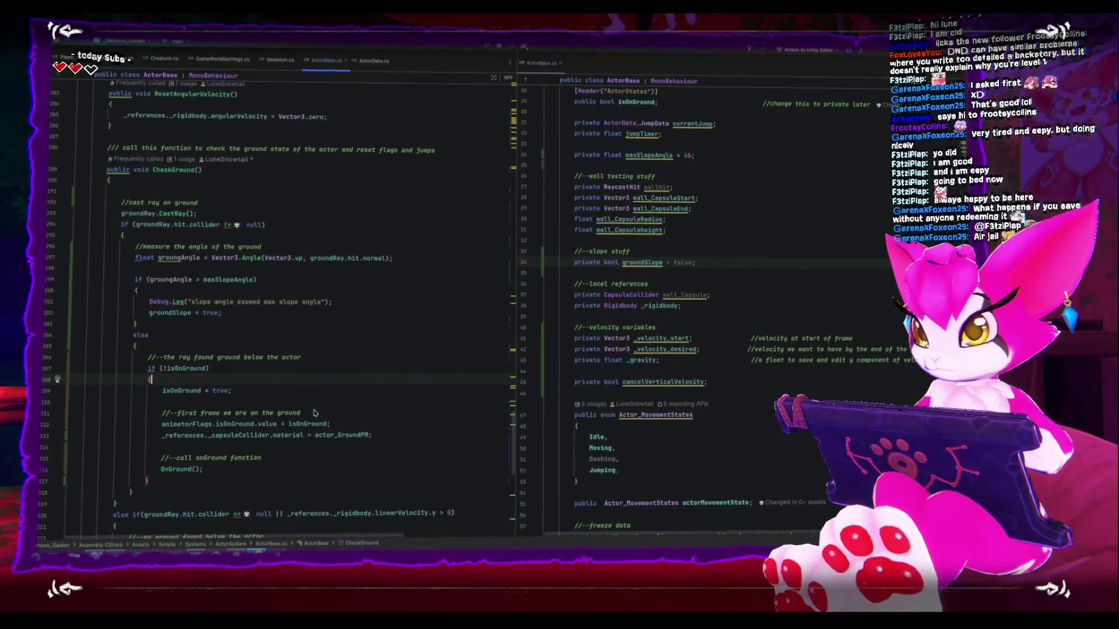
pyautogui.press('Up')
pyautogui.press('Up')
pyautogui.press('Up')
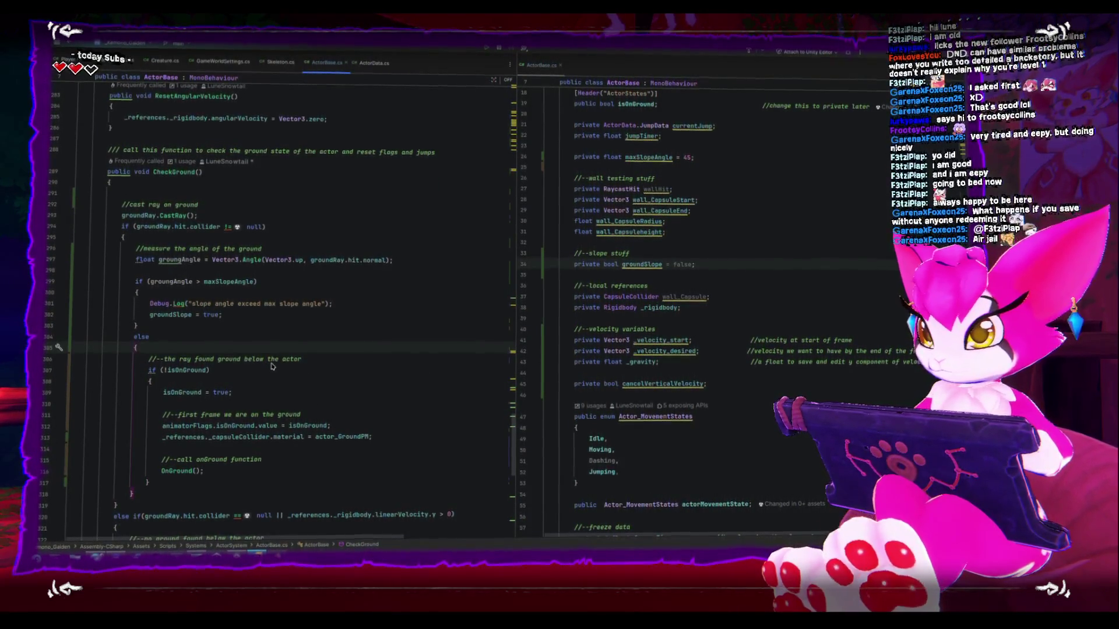
pyautogui.press('Return')
pyautogui.write('g')
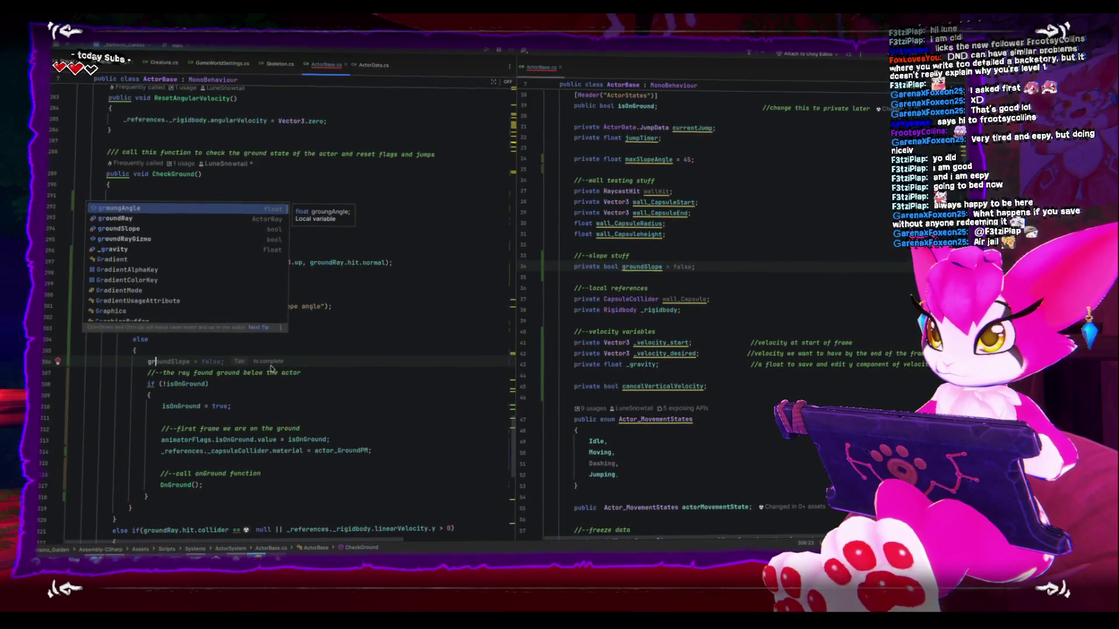
pyautogui.write('oundSlope = false;')
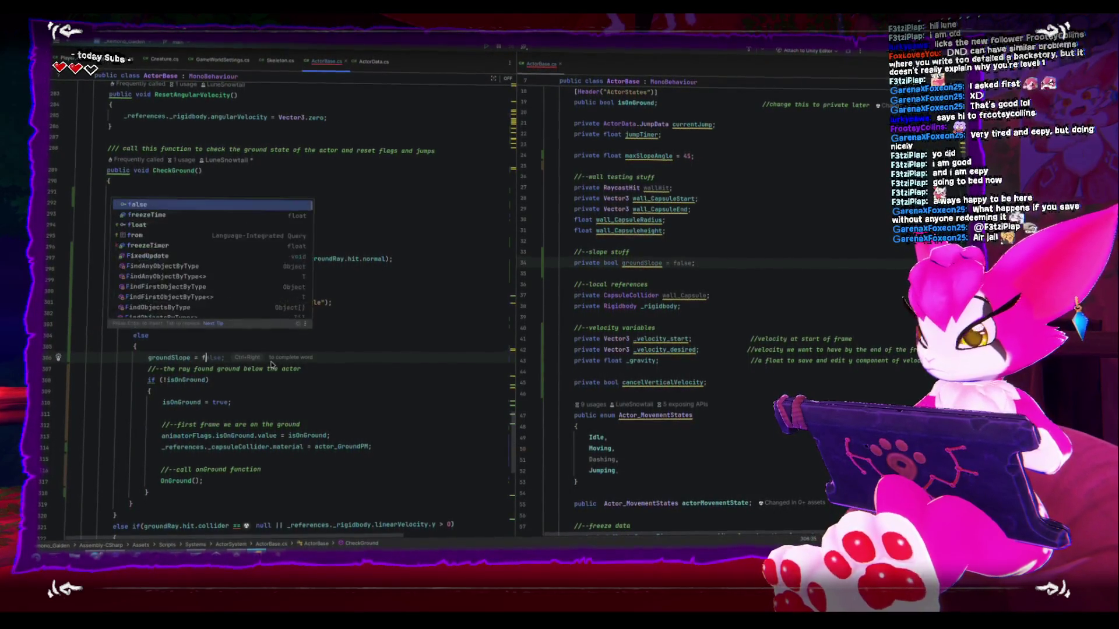
pyautogui.hotkey('ctrl', 's')
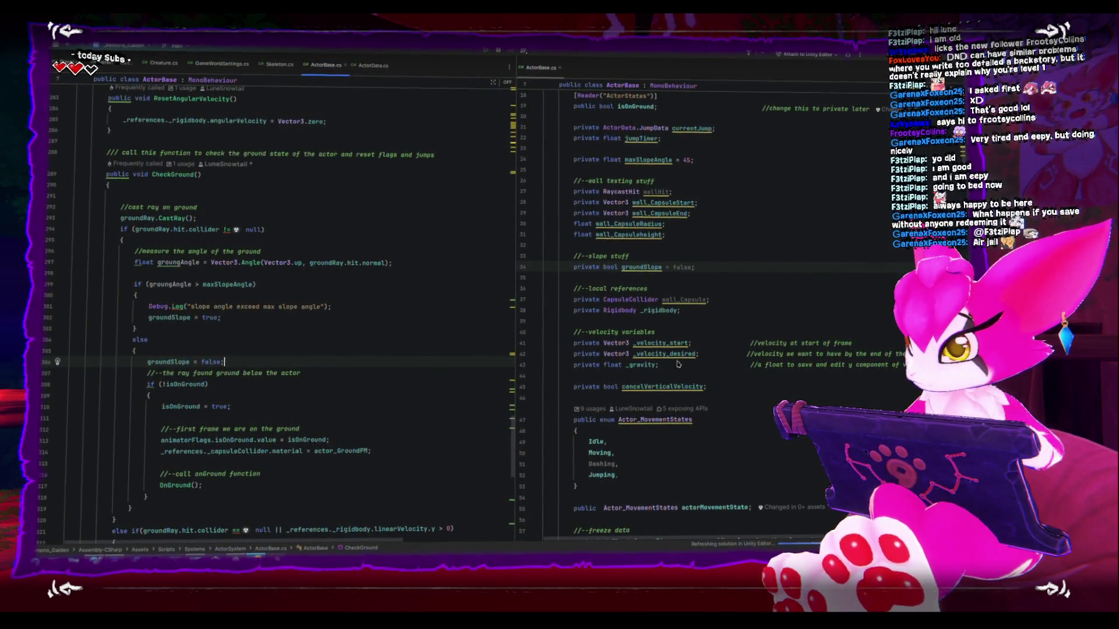
# Scroll ActorBase.cs down to MoveGround and jump to its caller in Player.cs.
pyautogui.scroll(-10, 677, 363)
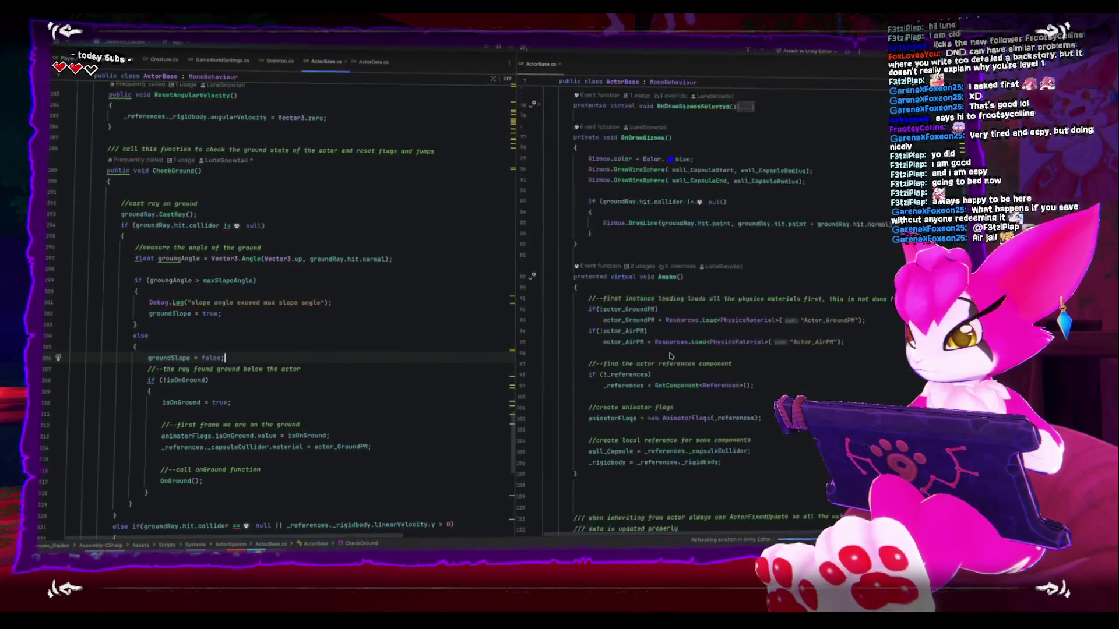
pyautogui.scroll(-10, 668, 356)
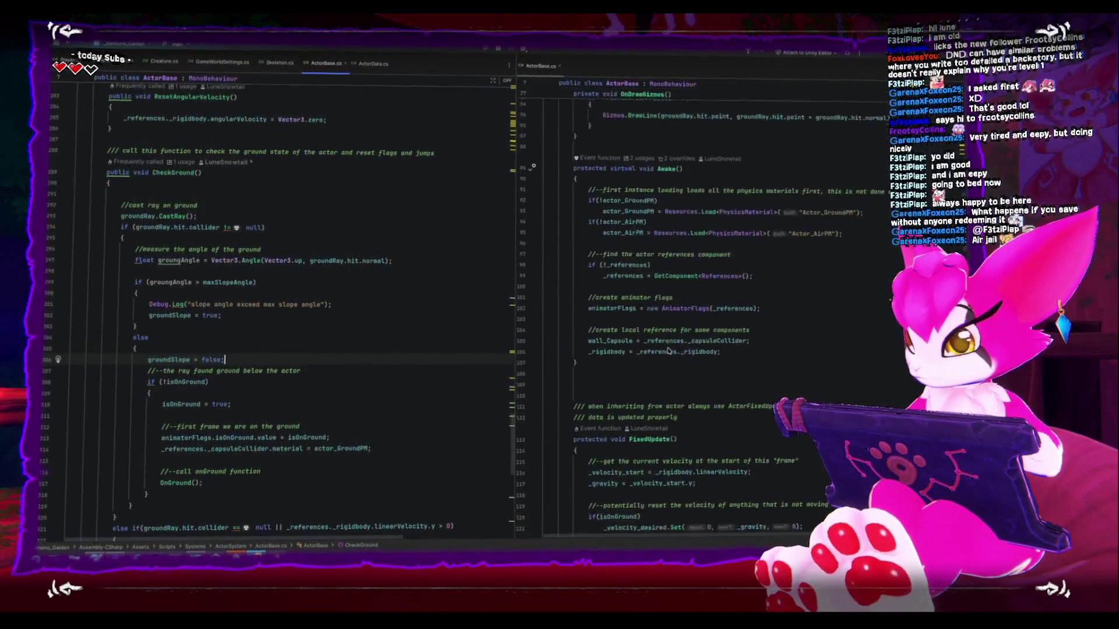
pyautogui.scroll(-4, 667, 352)
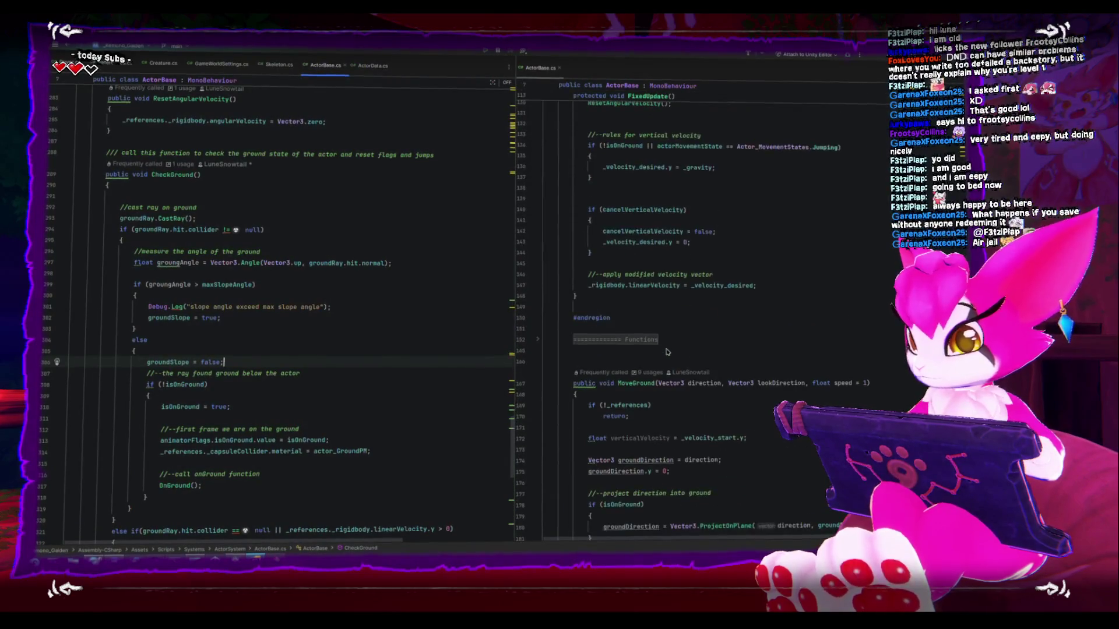
pyautogui.scroll(-3, 667, 350)
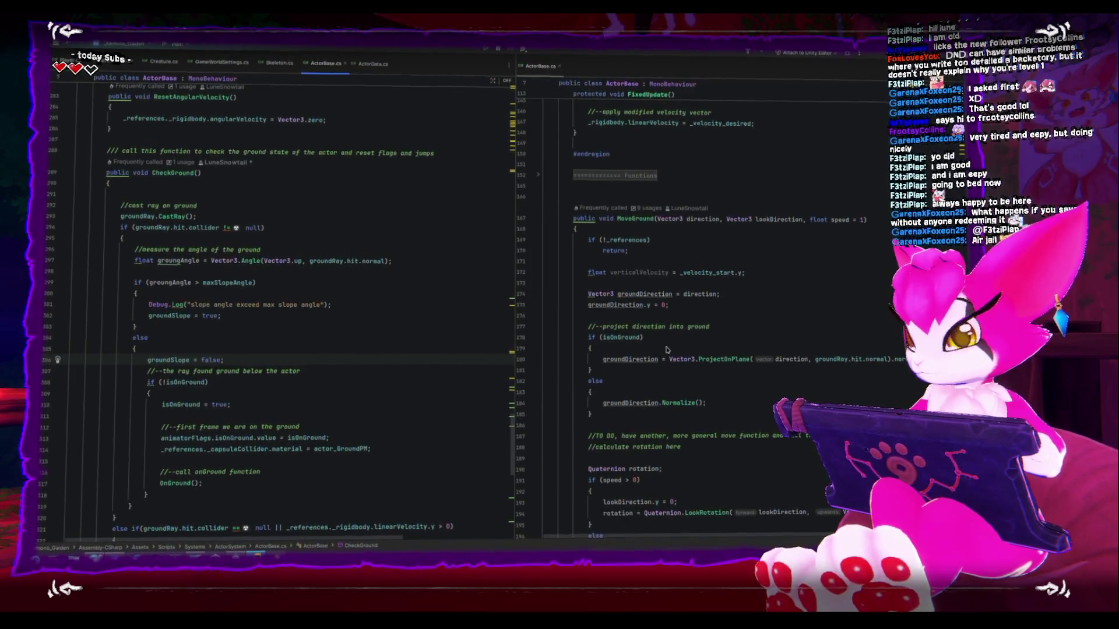
pyautogui.click(664, 320)
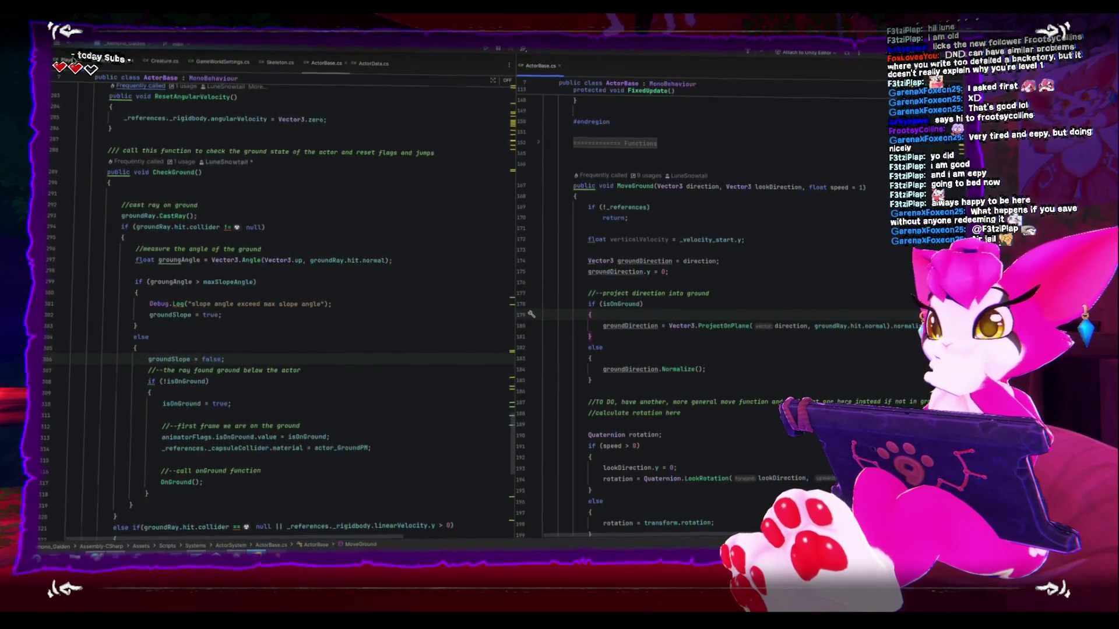
pyautogui.hotkey('ctrl', 'Tab')
# Highlight the MoveGround call in Player.cs's CreatureFixedUpdate, then open a line after MoveGround's references check.
pyautogui.scroll(6, 205, 303)
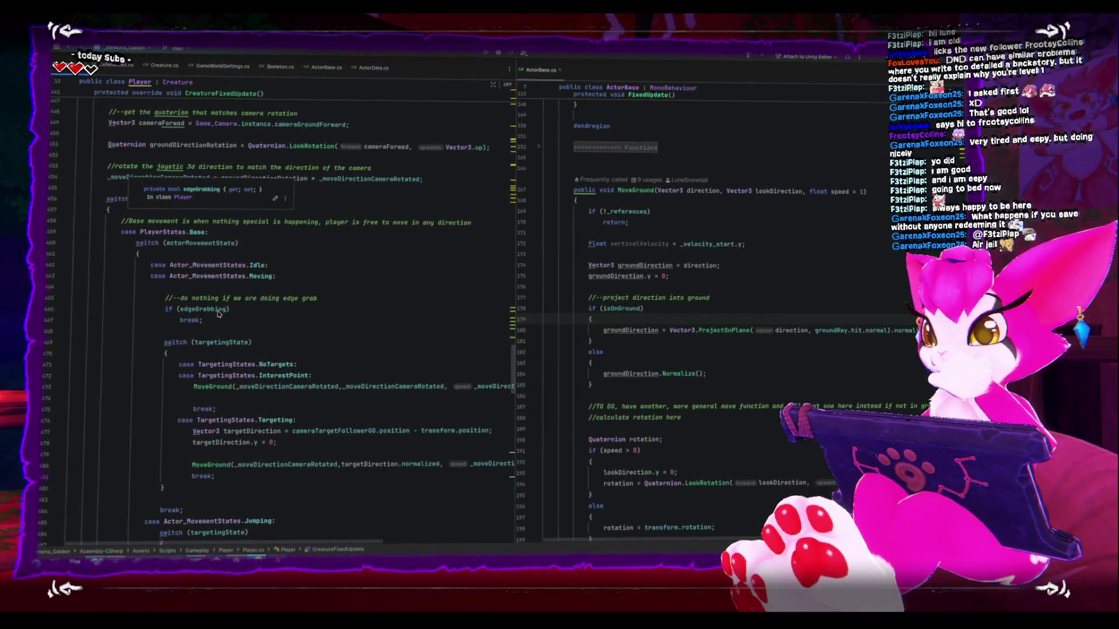
pyautogui.scroll(-2, 219, 313)
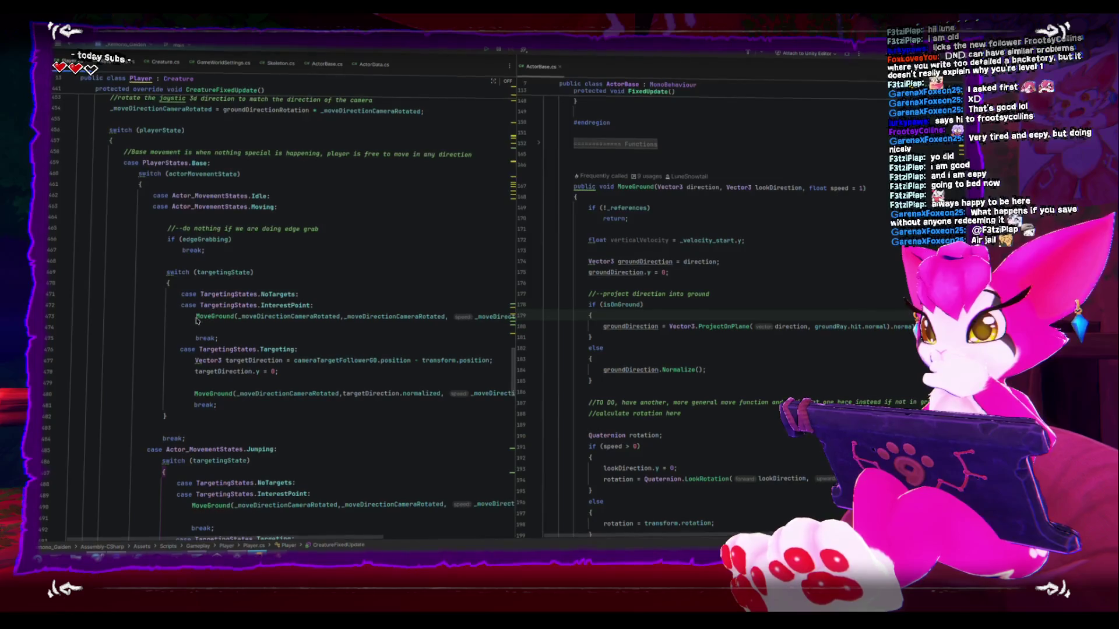
pyautogui.doubleClick(219, 316)
pyautogui.scroll(-1, 215, 326)
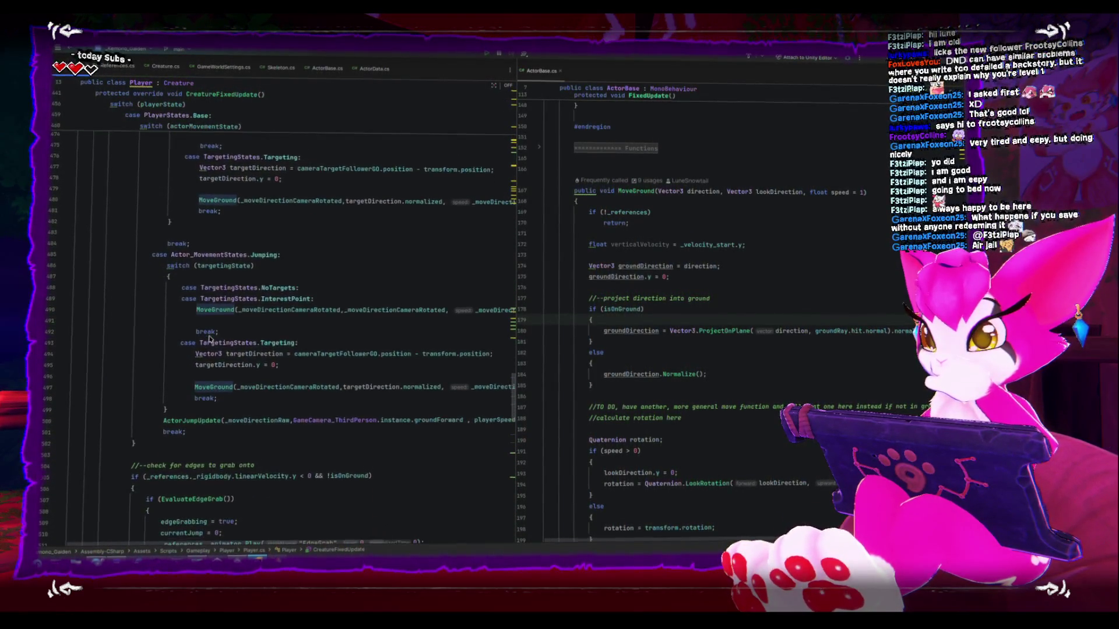
pyautogui.scroll(6, 159, 262)
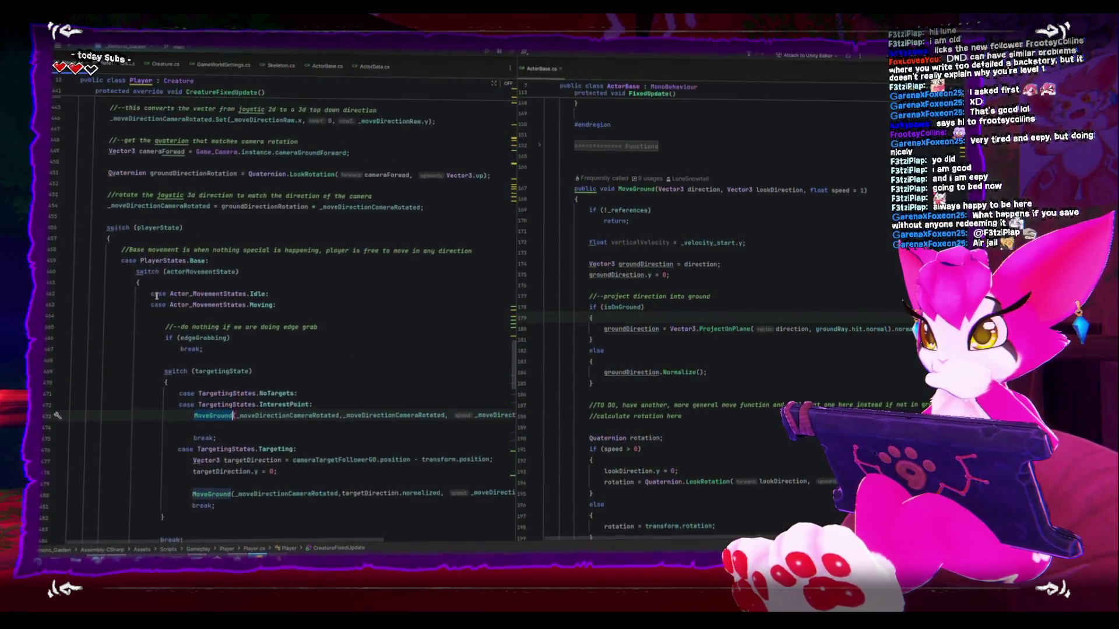
pyautogui.scroll(-2, 199, 362)
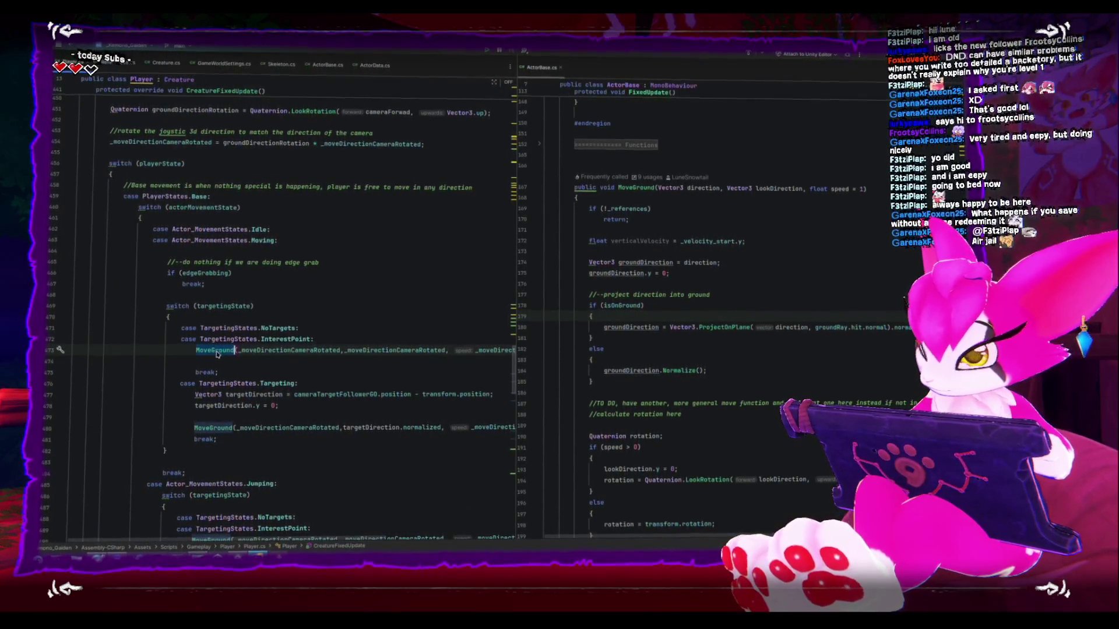
pyautogui.scroll(-3, 292, 414)
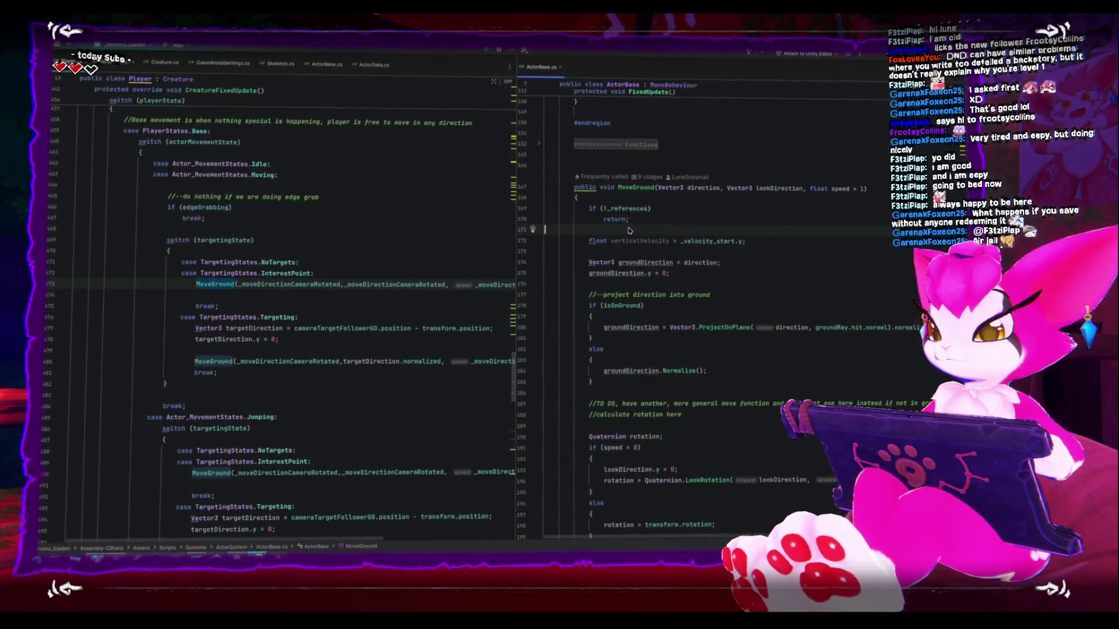
pyautogui.press('Return')
pyautogui.write('Debug.Logger()')
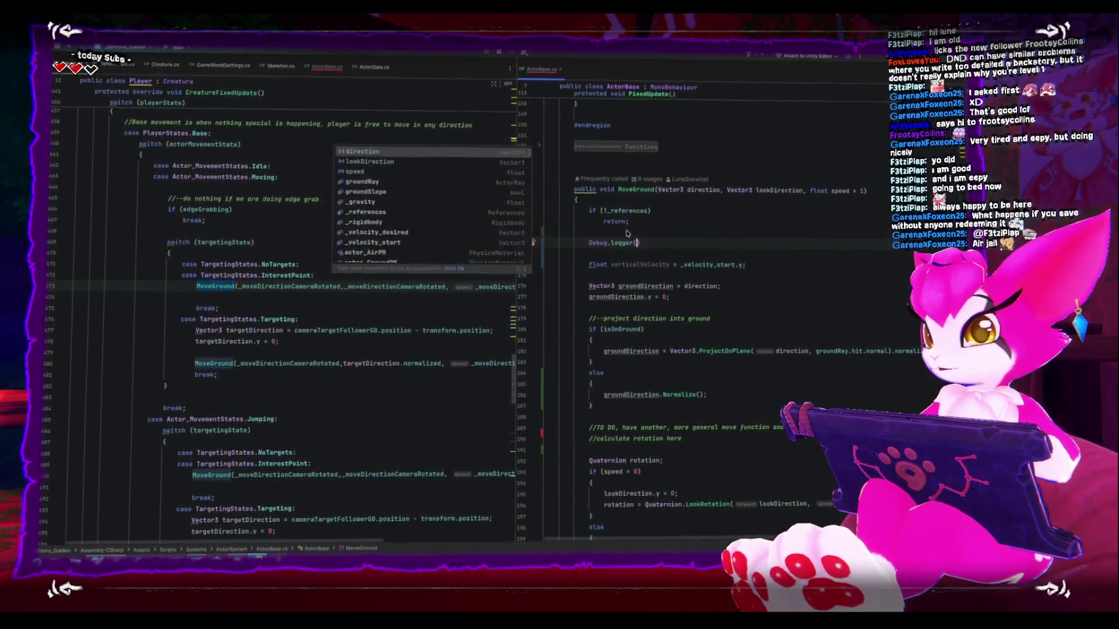
# Insert Debug.Log("moving"); in MoveGround using autocomplete, then switch back to Unity.
pyautogui.hotkey('ctrl', 'z')
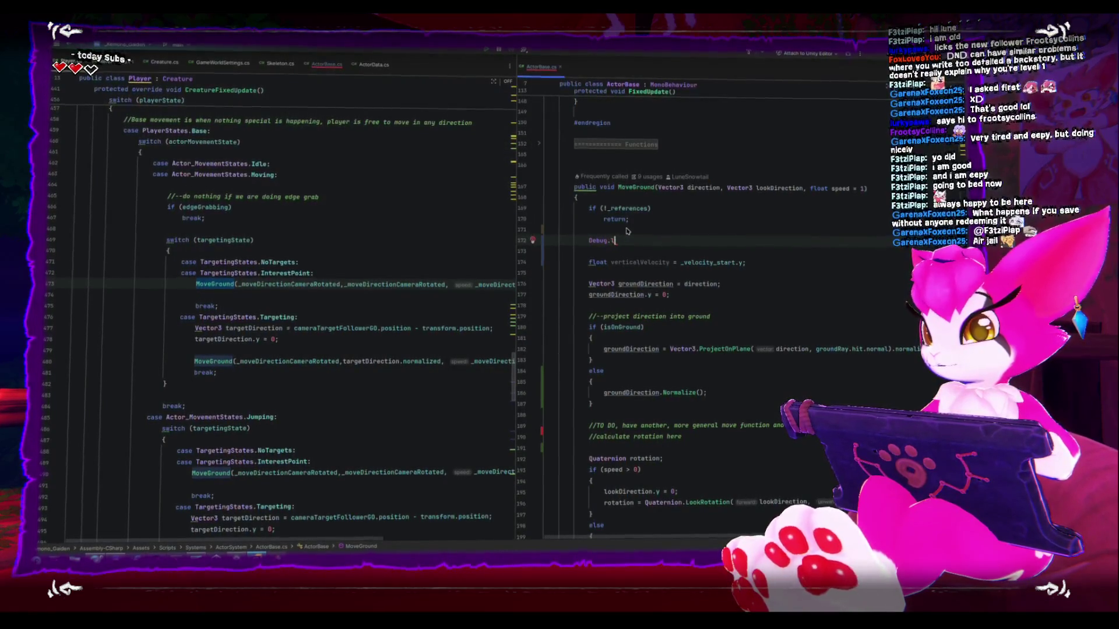
pyautogui.press('Up')
pyautogui.press('Return')
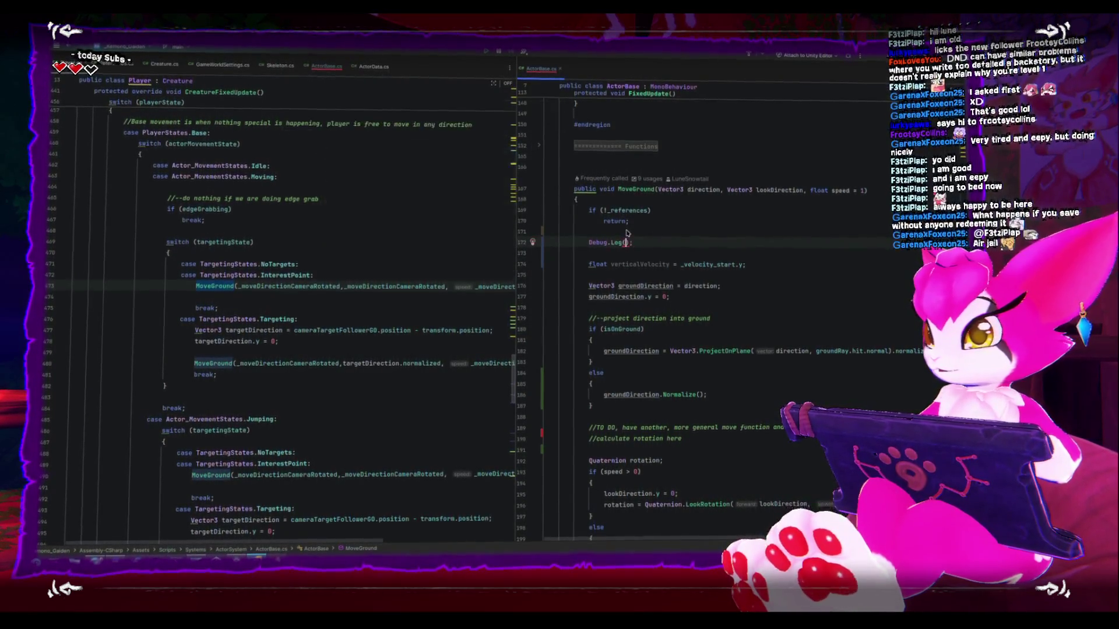
pyautogui.write('moving"')
pyautogui.press('End')
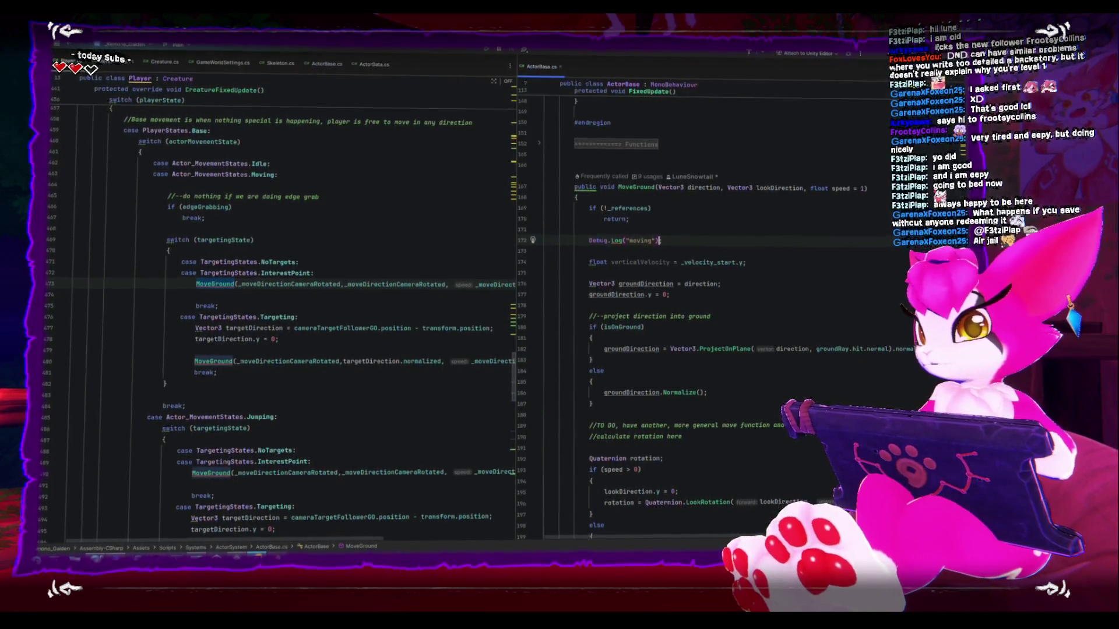
pyautogui.hotkey('alt', 'Tab')
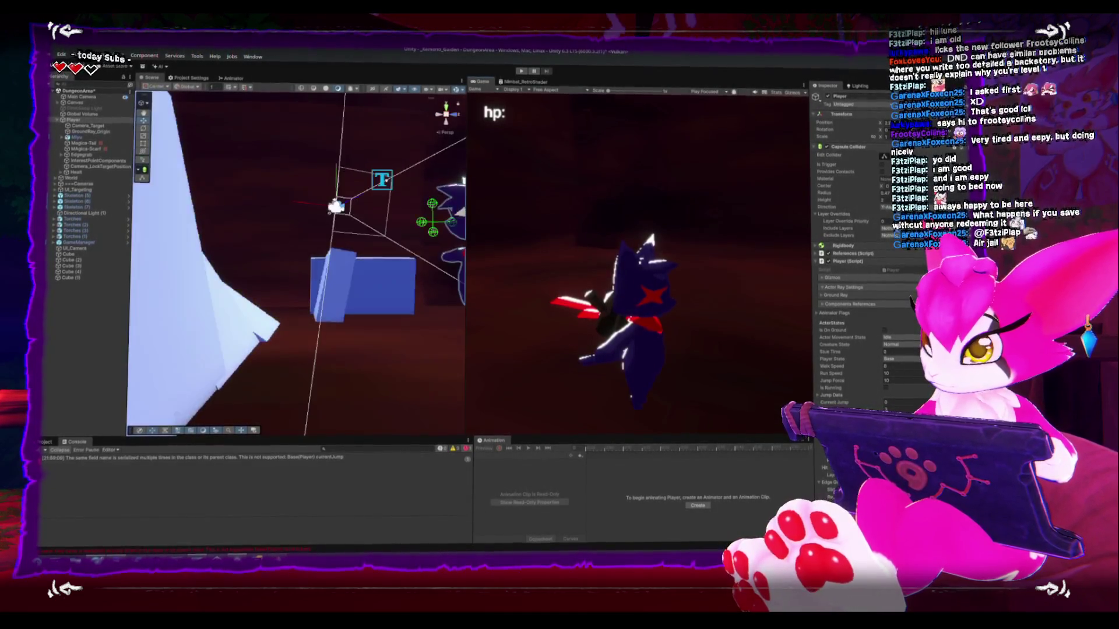
# Enter play mode and watch the console fill with "moving" logs, then return to Rider.
pyautogui.click(519, 74)
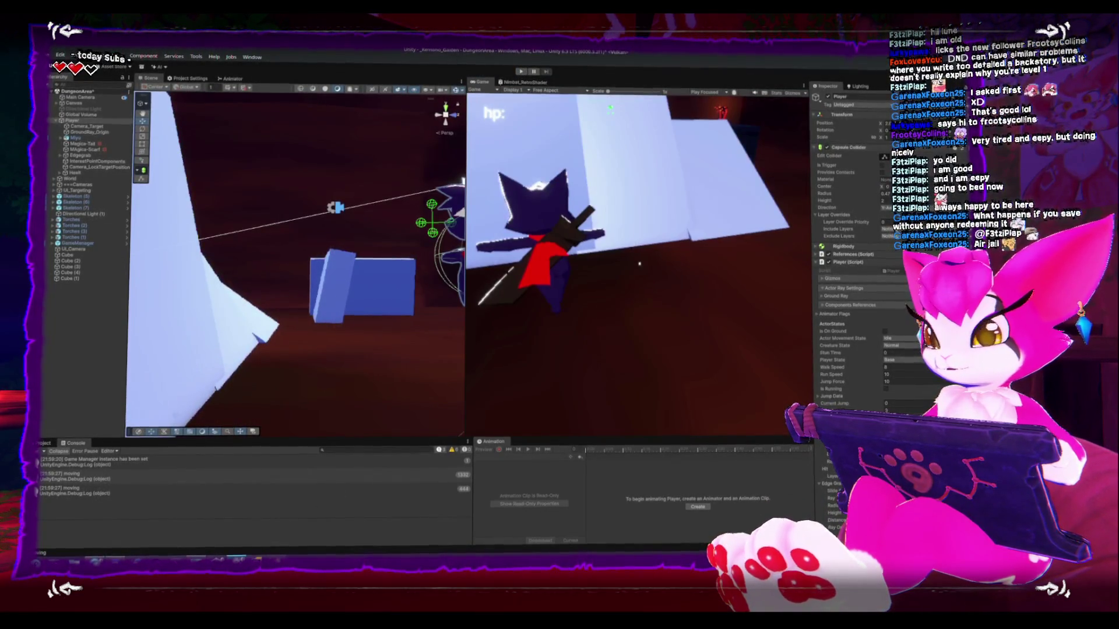
pyautogui.hotkey('alt', 'Tab')
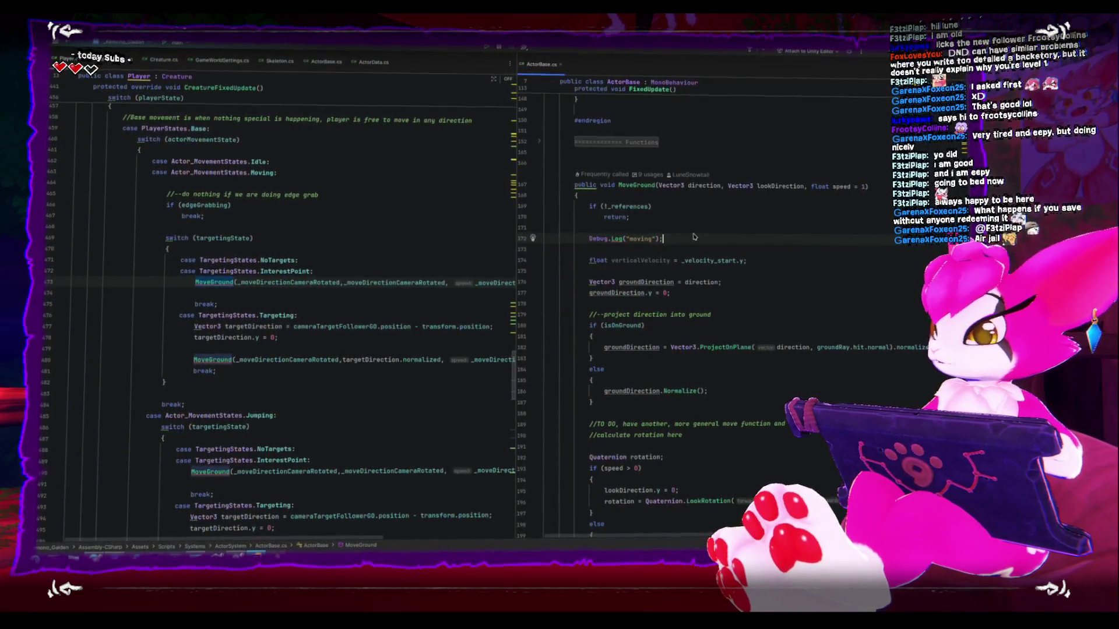
# Delete the temporary Debug.Log line and set up an if (groundSlope) check in MoveGround's ground branch.
pyautogui.hotkey('shift', 'Home')
pyautogui.press('BackSpace')
pyautogui.press('BackSpace')
pyautogui.press('BackSpace')
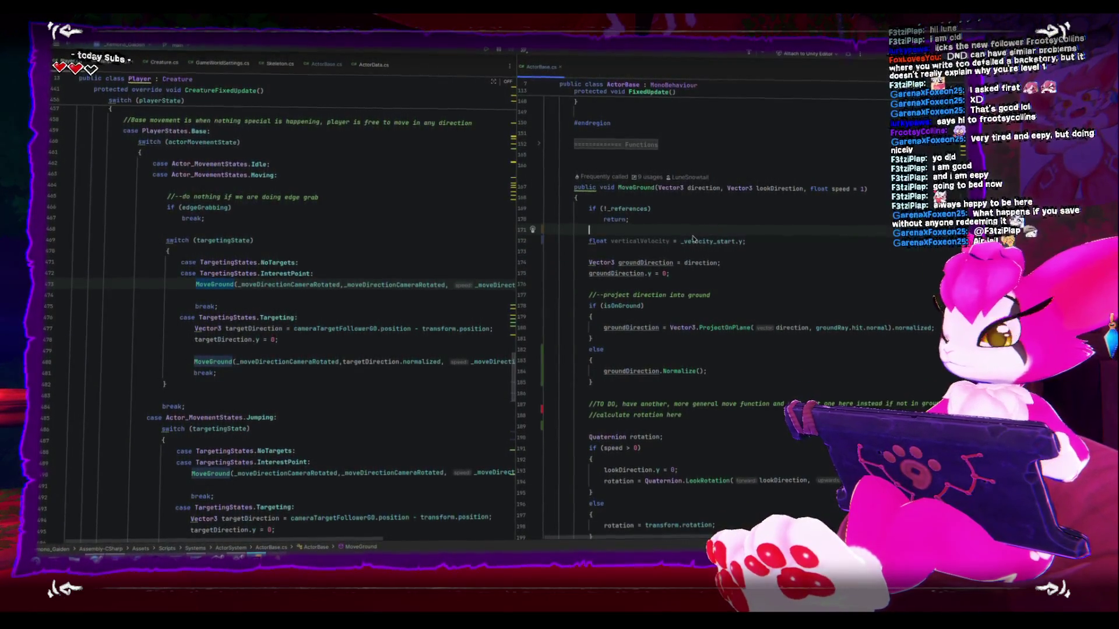
pyautogui.click(634, 323)
pyautogui.click(604, 329)
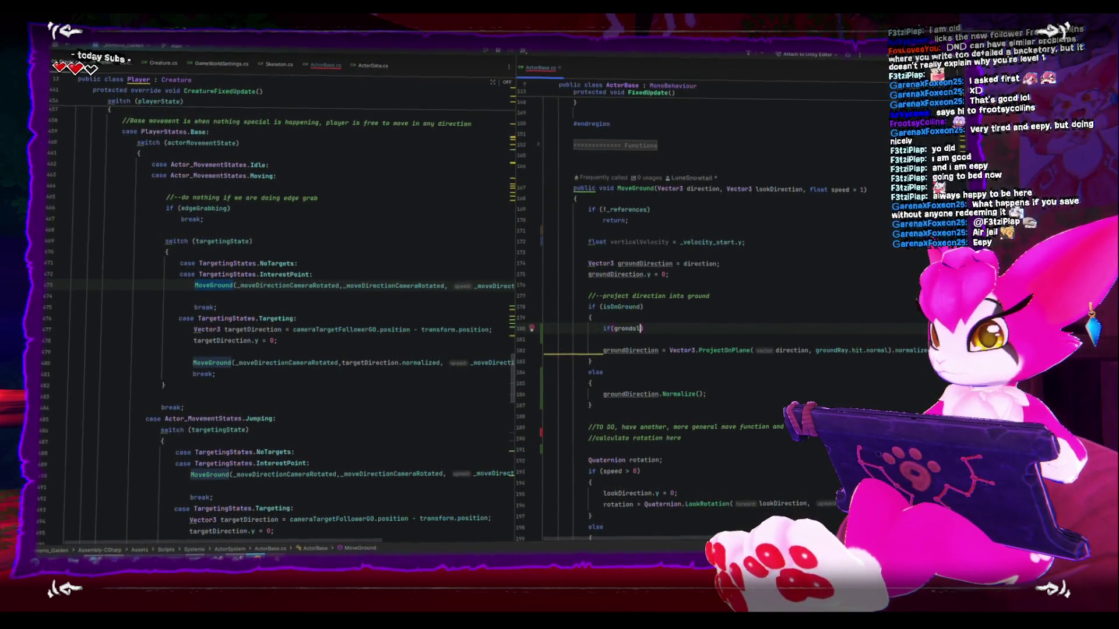
pyautogui.press('BackSpace')
pyautogui.press('BackSpace')
pyautogui.press('BackSpace')
pyautogui.write('undSlope')
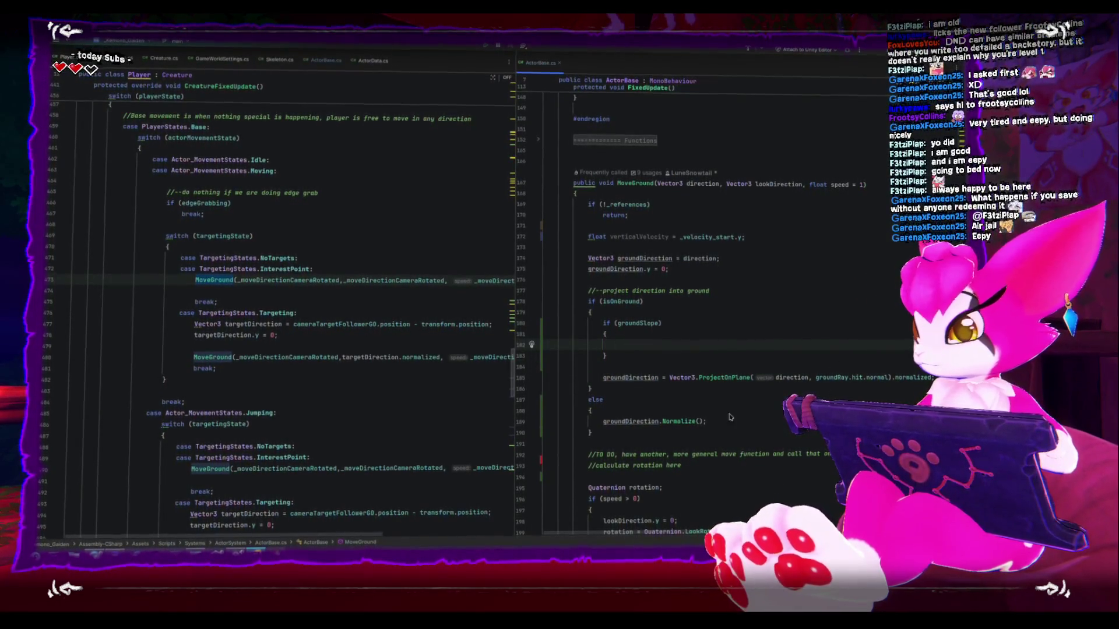
pyautogui.hotkey('alt', 'shift', 'Up')
pyautogui.hotkey('alt', 'shift', 'Up')
pyautogui.hotkey('alt', 'shift', 'Up')
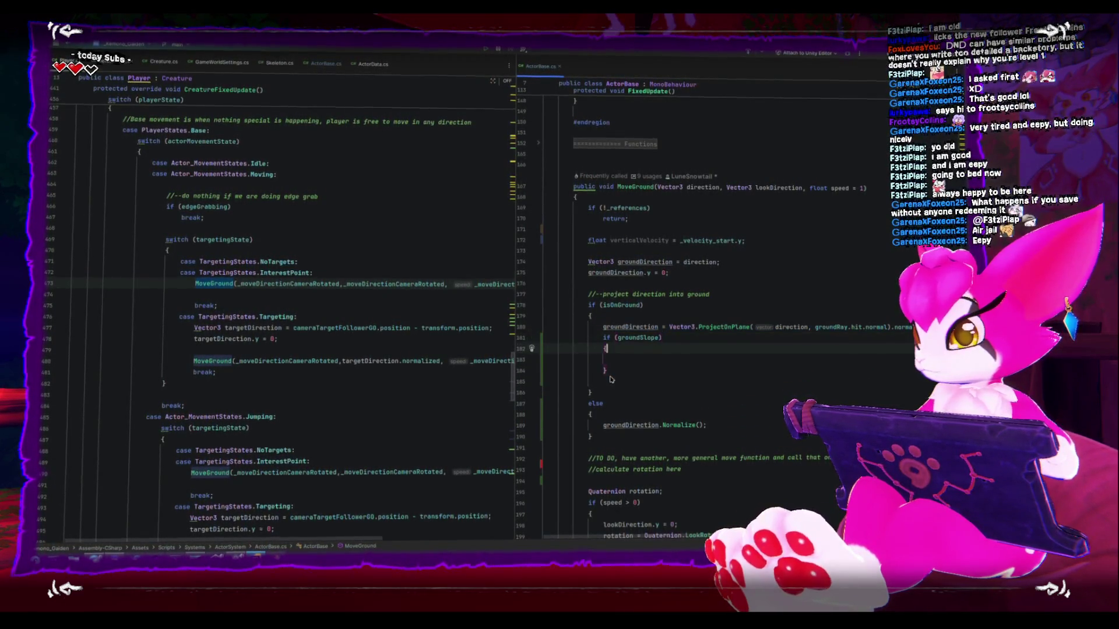
# Add groundDirection.x and .z += groundRay.hit.normal lines inside the slope check, then switch to Unity.
pyautogui.write('groundDirection')
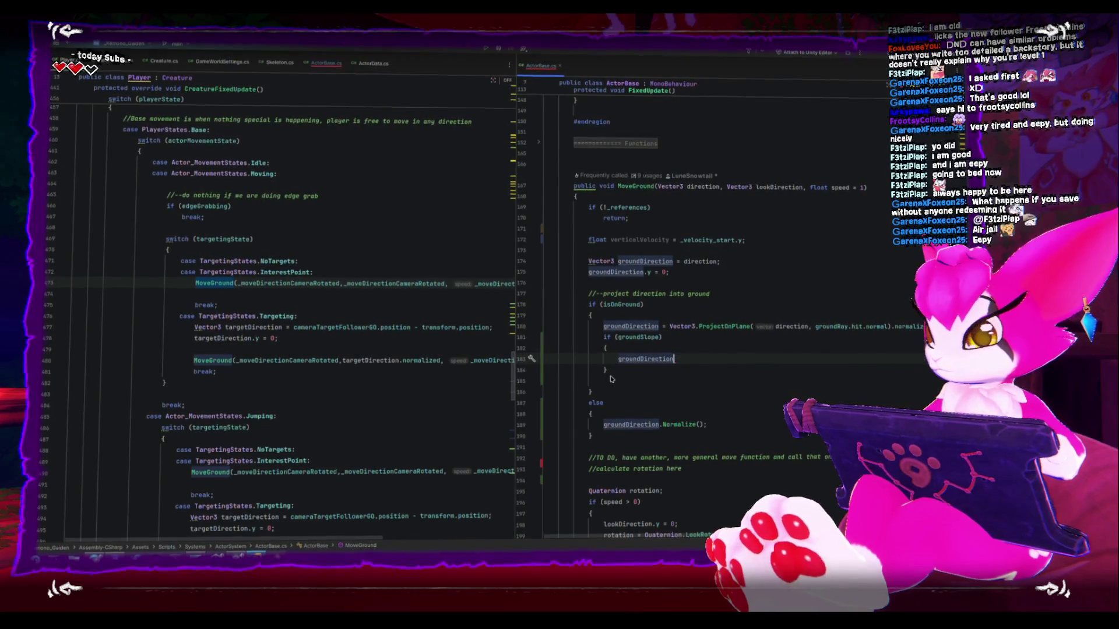
pyautogui.hotkey('ctrl', 'z')
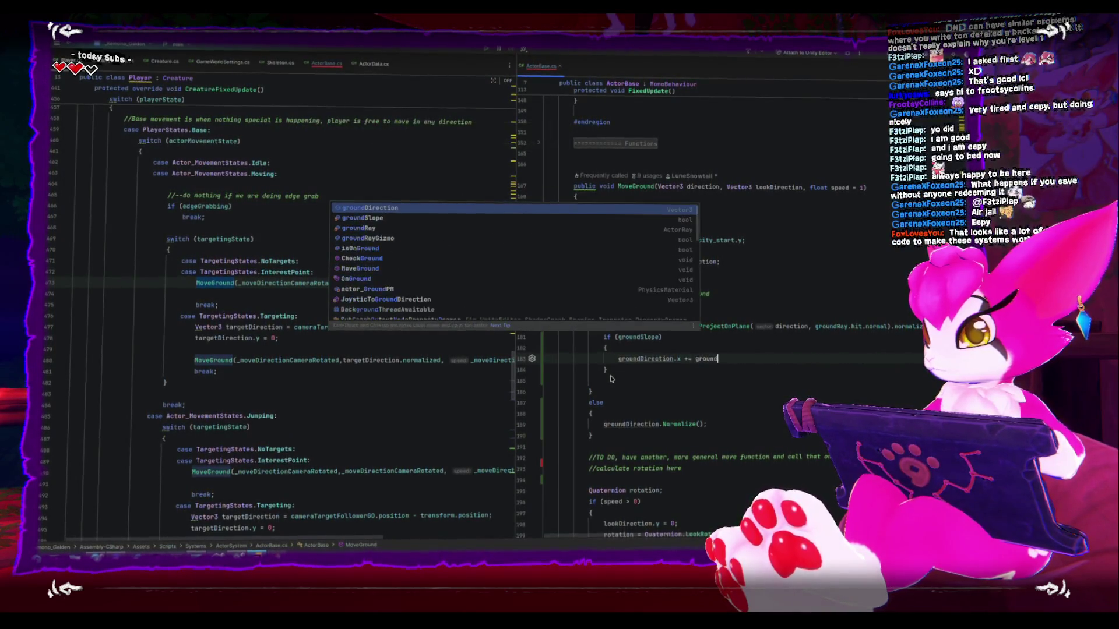
pyautogui.write('rmal.x;')
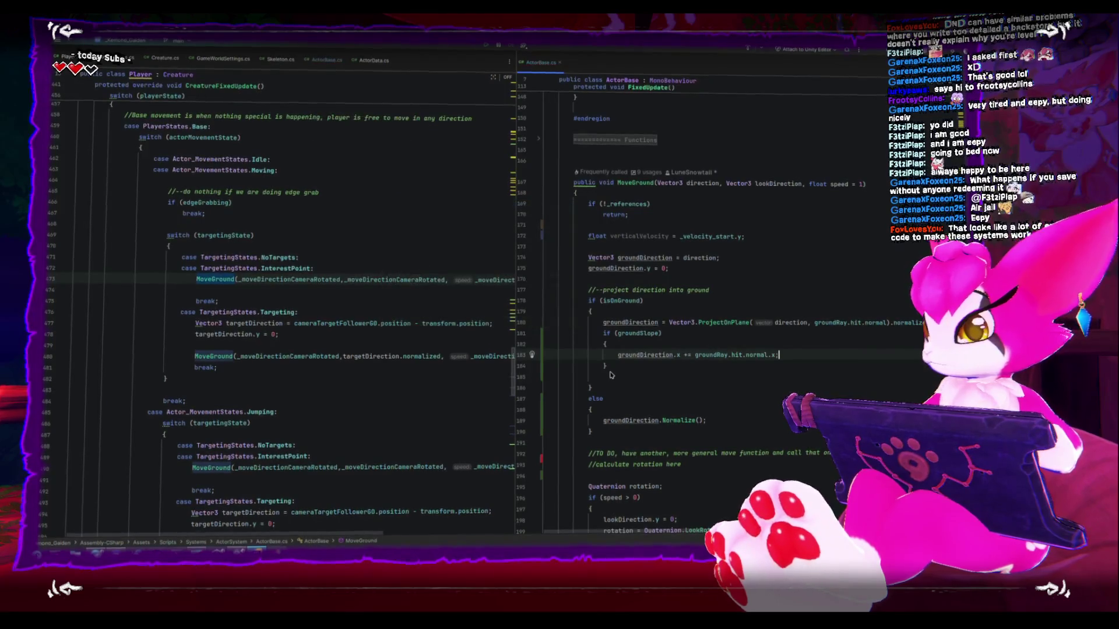
pyautogui.press('Tab')
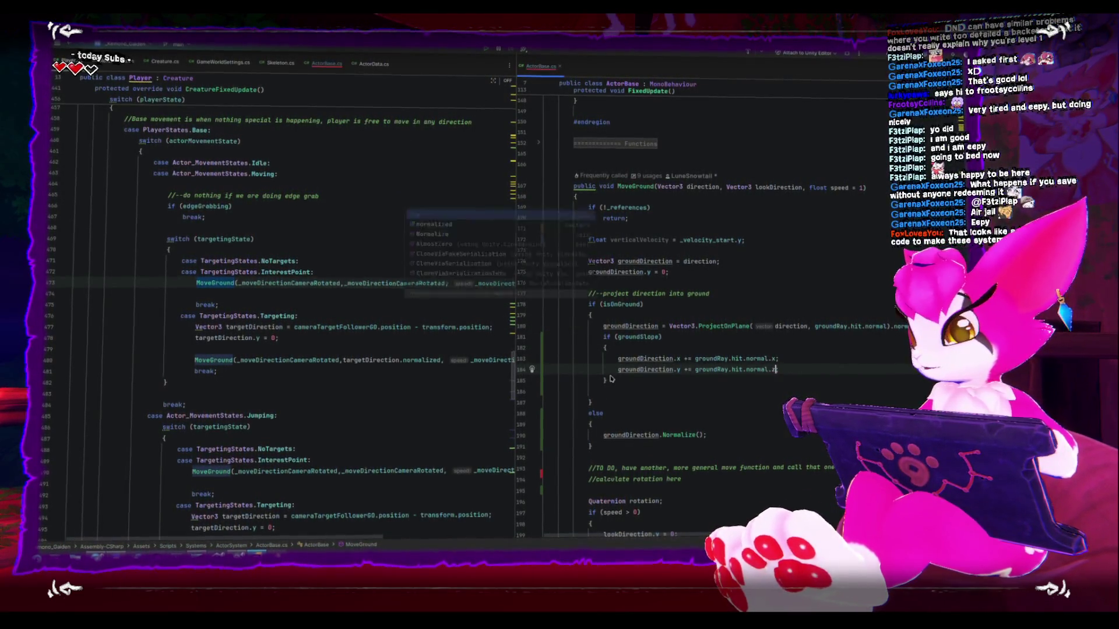
pyautogui.hotkey('ctrl', 'Left')
pyautogui.hotkey('ctrl', 'Left')
pyautogui.hotkey('ctrl', 'Left')
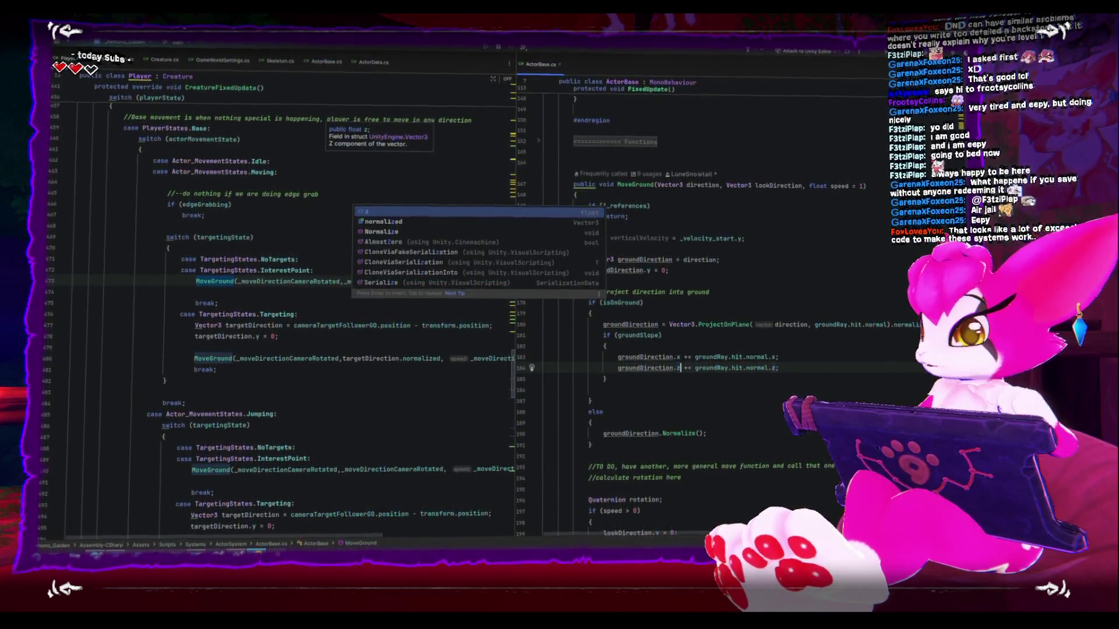
pyautogui.hotkey('alt', 'Tab')
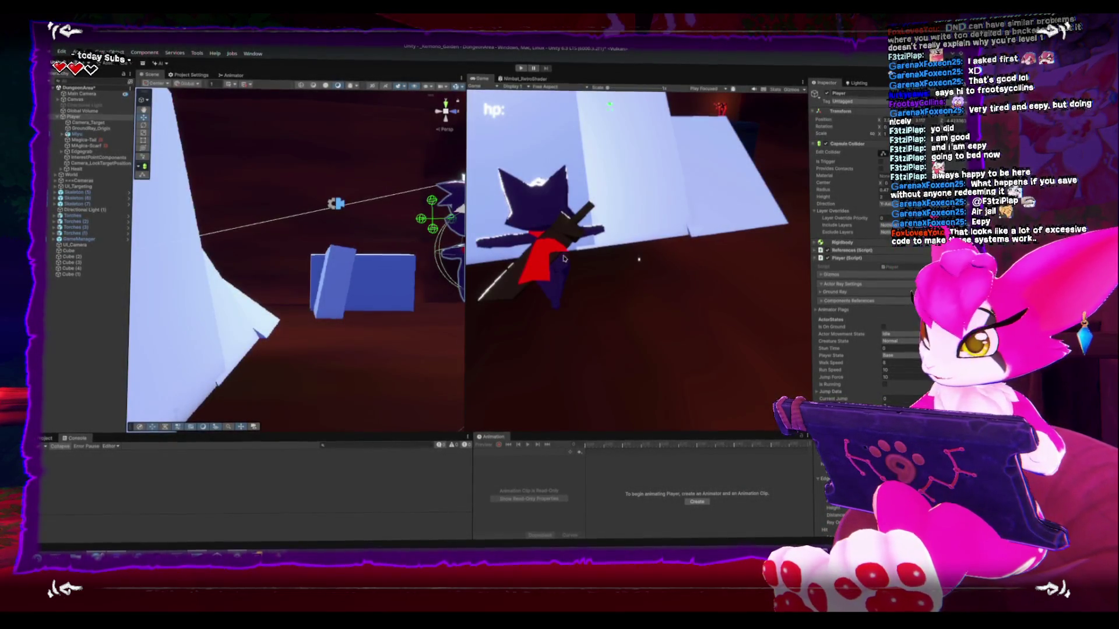
# Play-test jumping onto the blue slope block, inspect the slope-angle log entry, then stop play mode.
pyautogui.hotkey('ctrl', 'p')
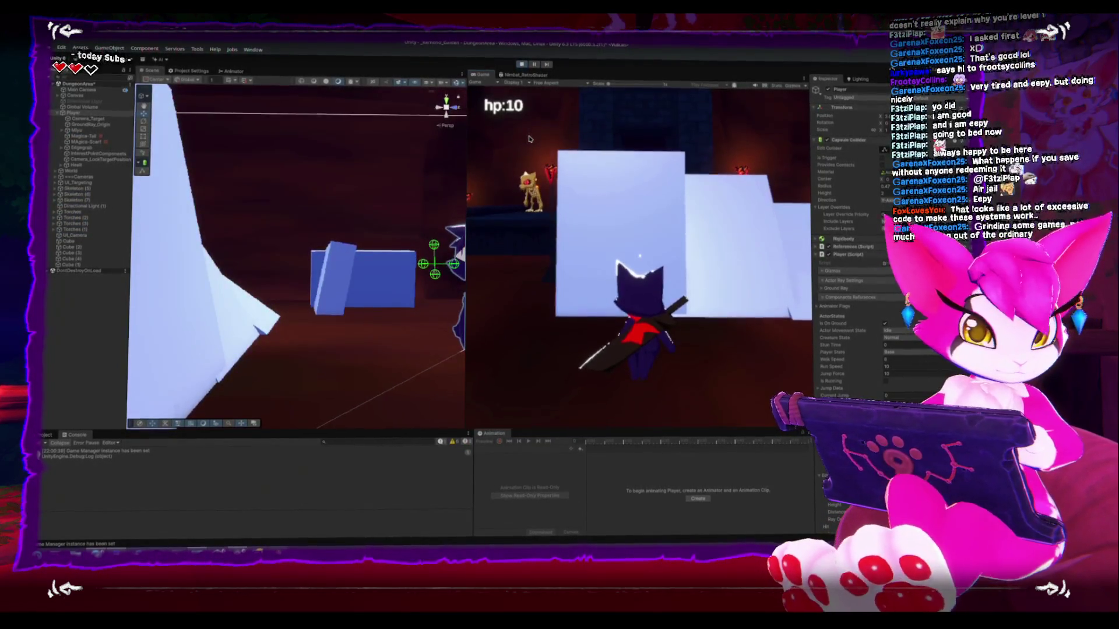
pyautogui.click(529, 138)
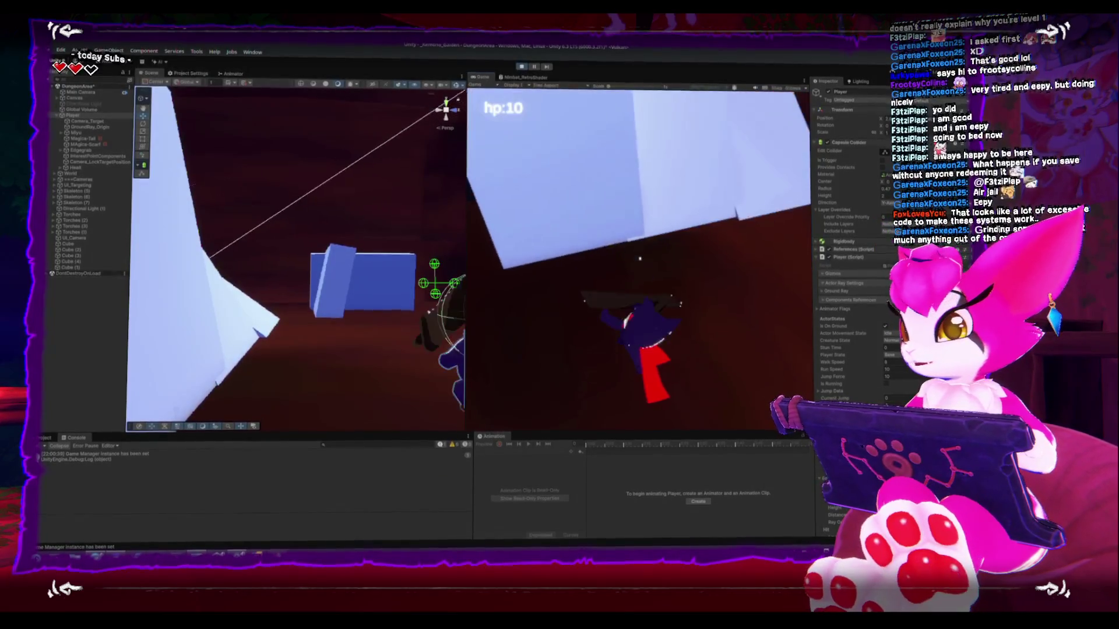
pyautogui.press('space')
pyautogui.press('space')
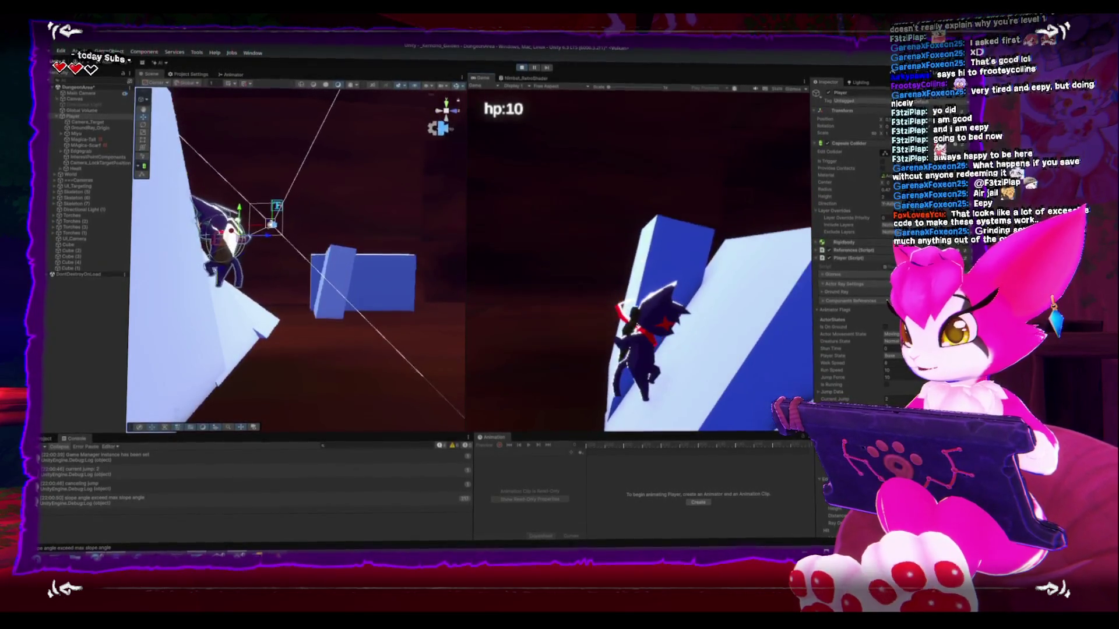
pyautogui.press('Escape')
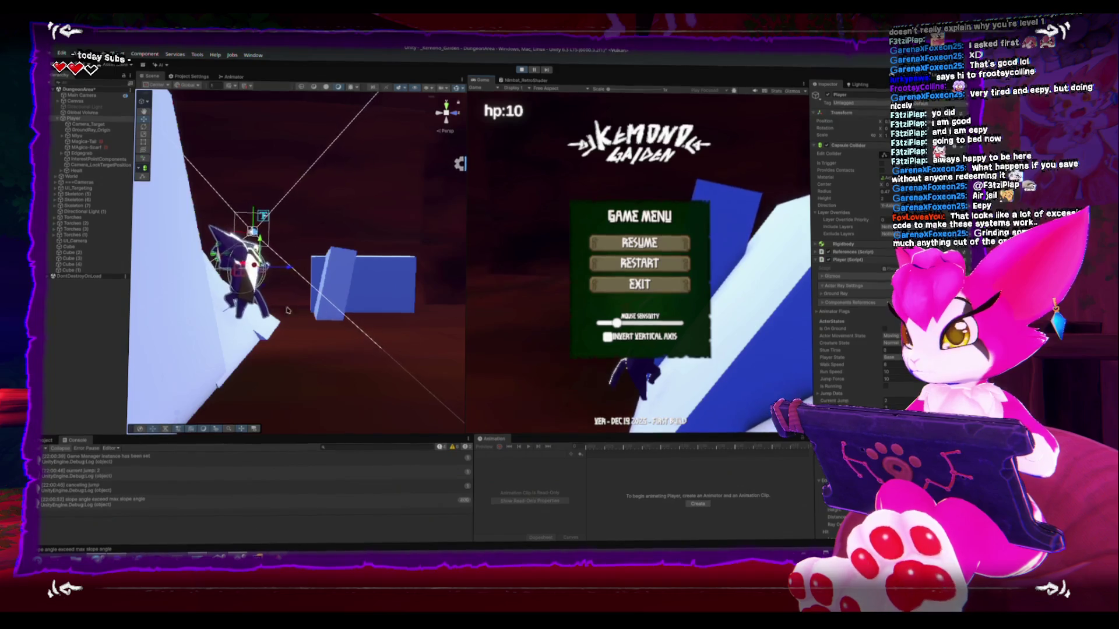
pyautogui.press('Escape')
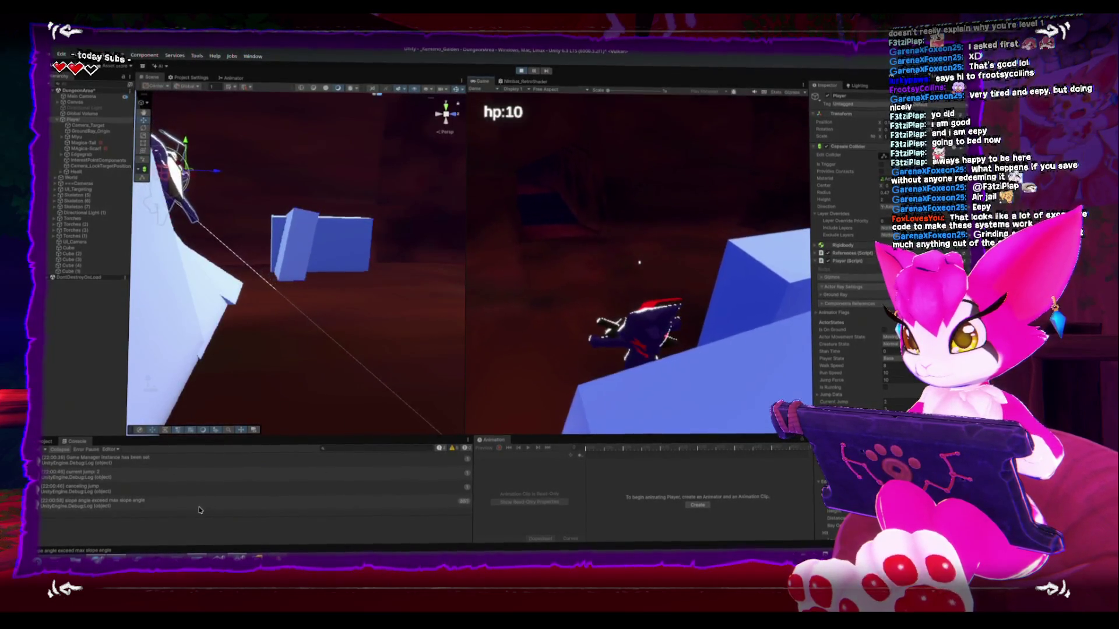
pyautogui.click(199, 506)
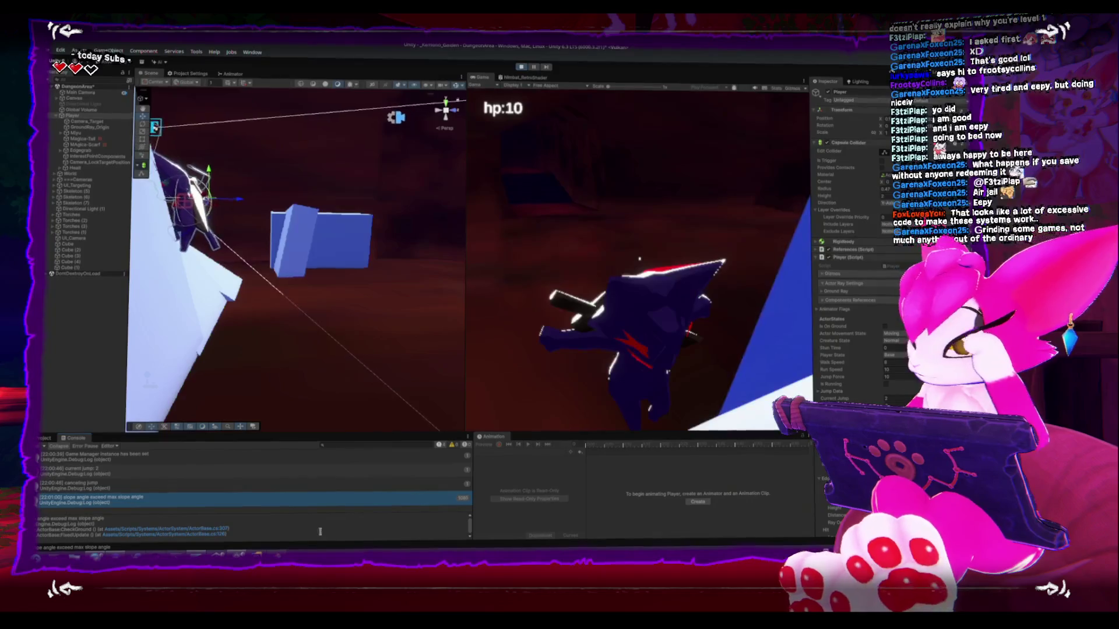
pyautogui.click(520, 71)
pyautogui.hotkey('alt', 'Tab')
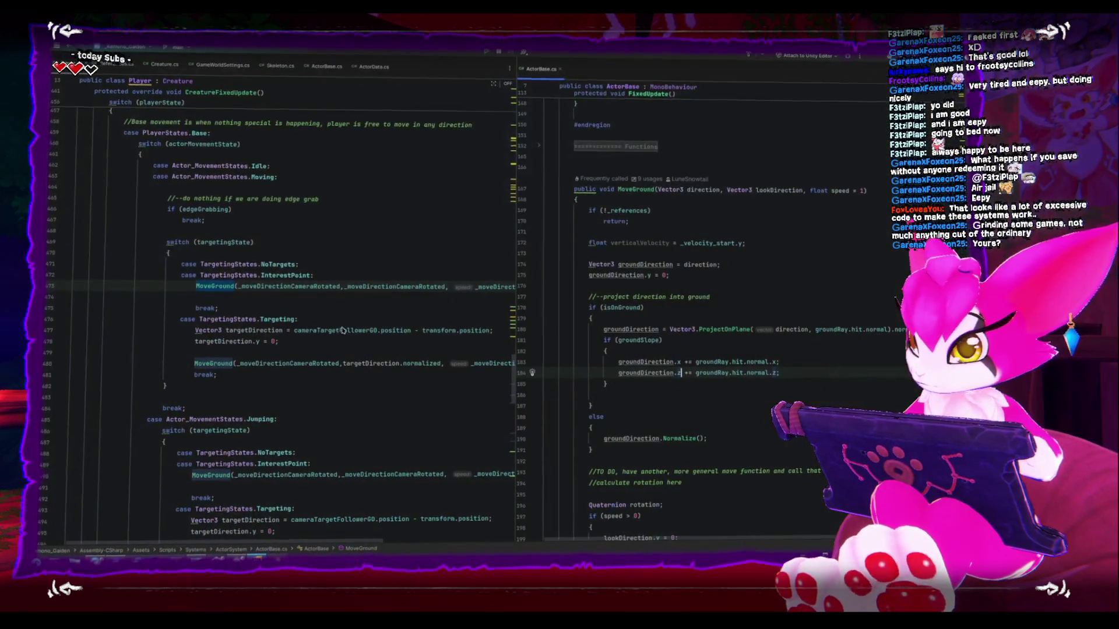
pyautogui.click(769, 417)
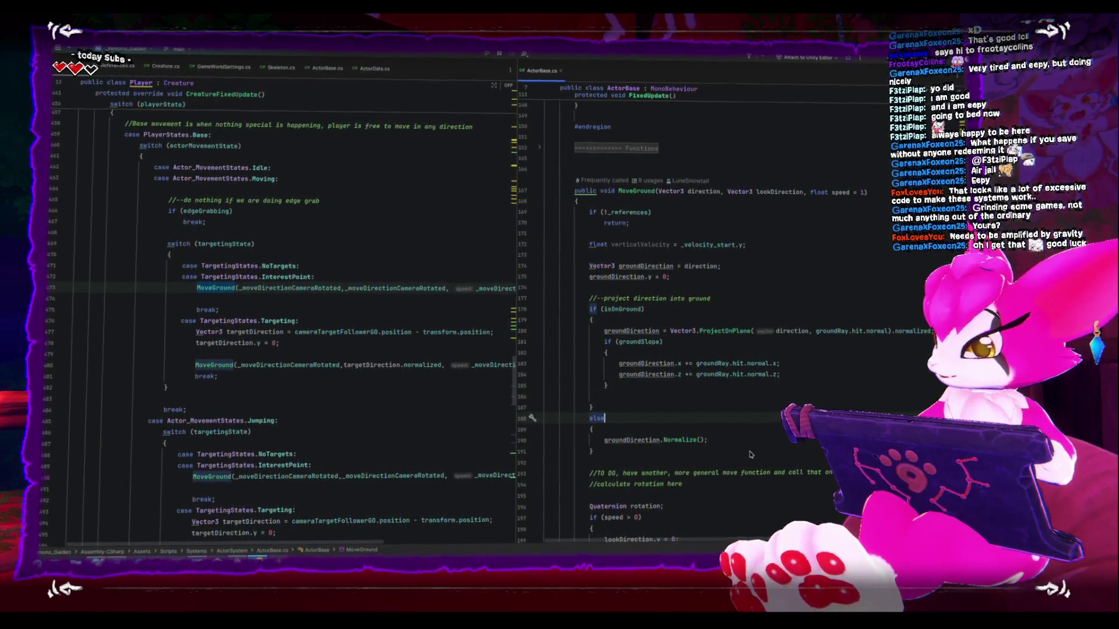
pyautogui.scroll(-2, 701, 427)
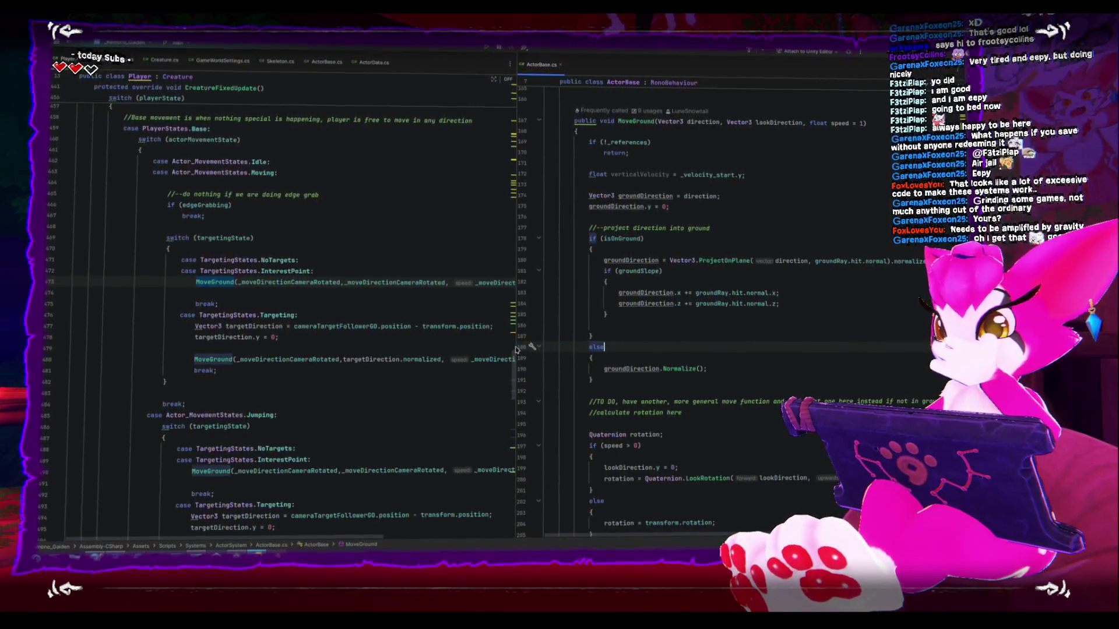
pyautogui.click(669, 324)
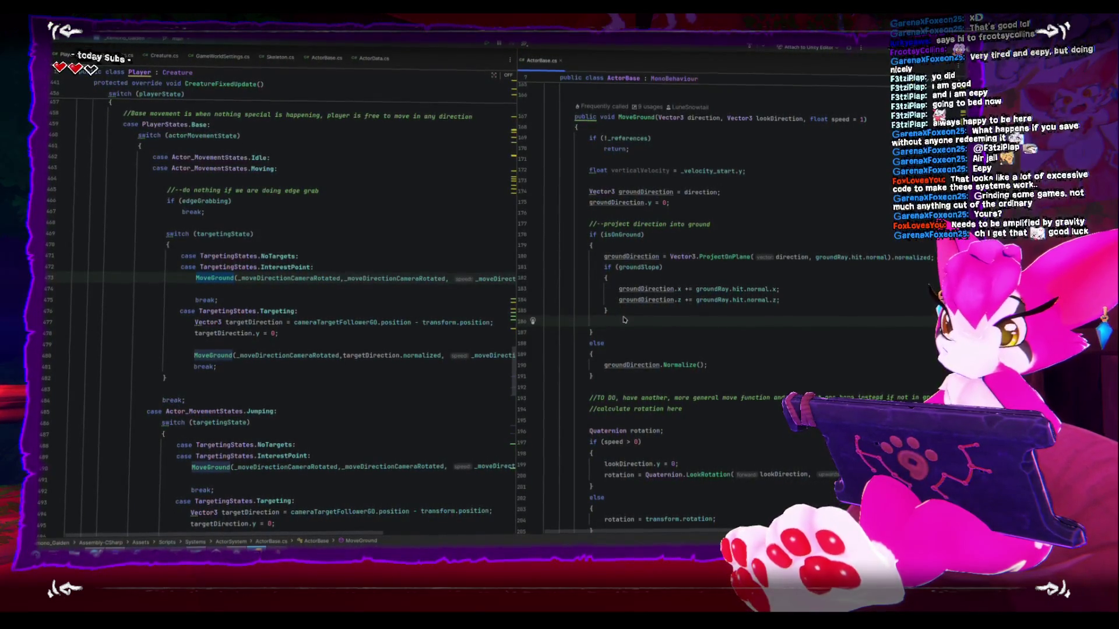
pyautogui.scroll(-3, 627, 406)
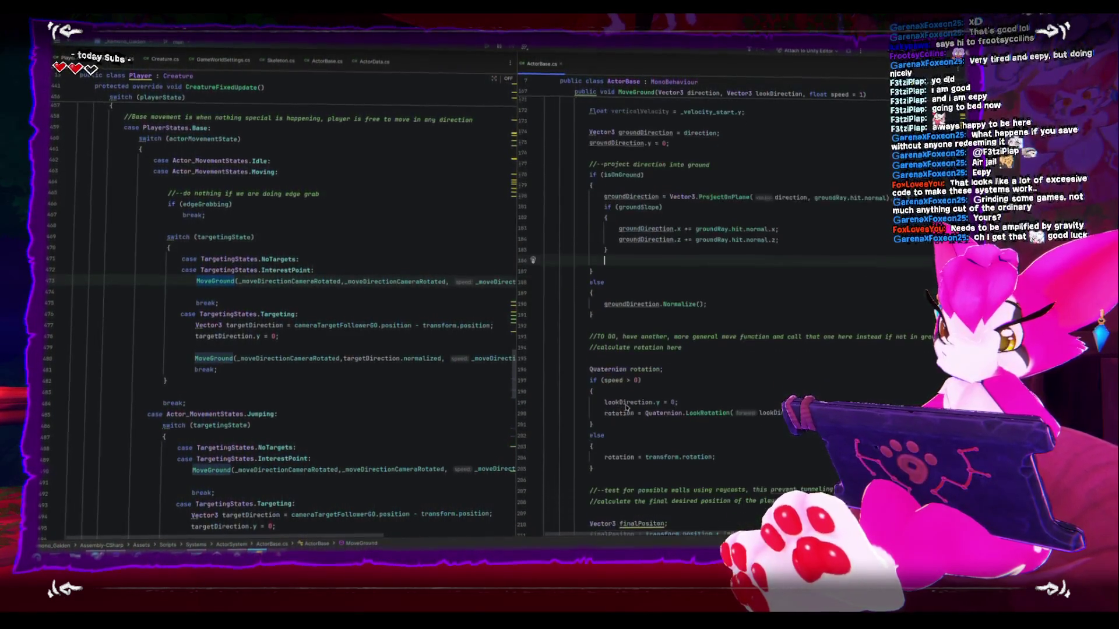
pyautogui.scroll(-3, 624, 406)
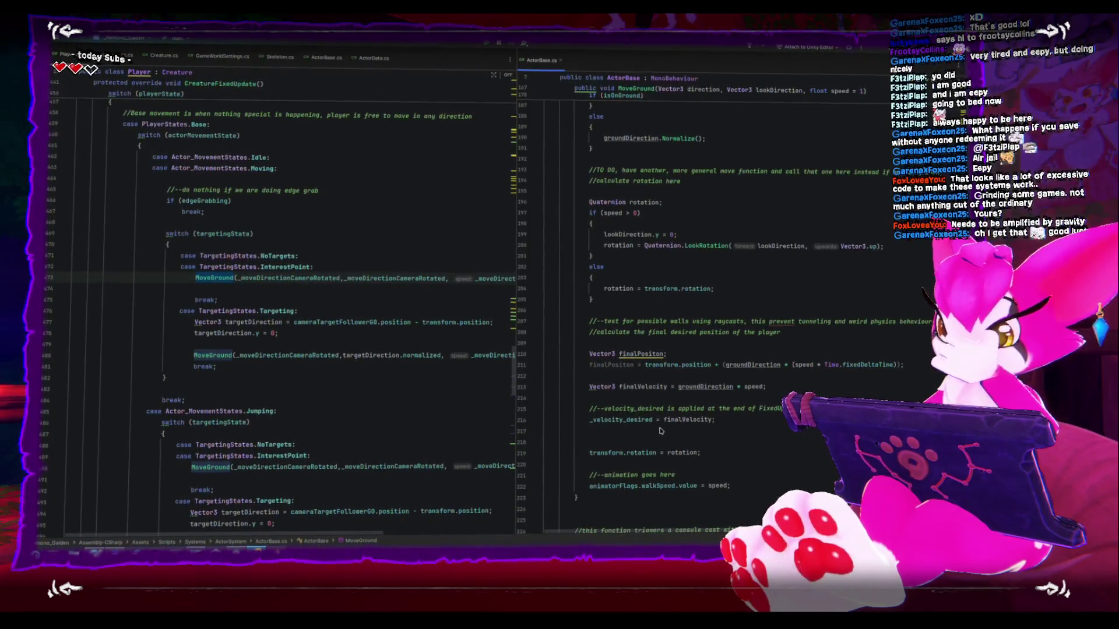
pyautogui.scroll(5, 743, 379)
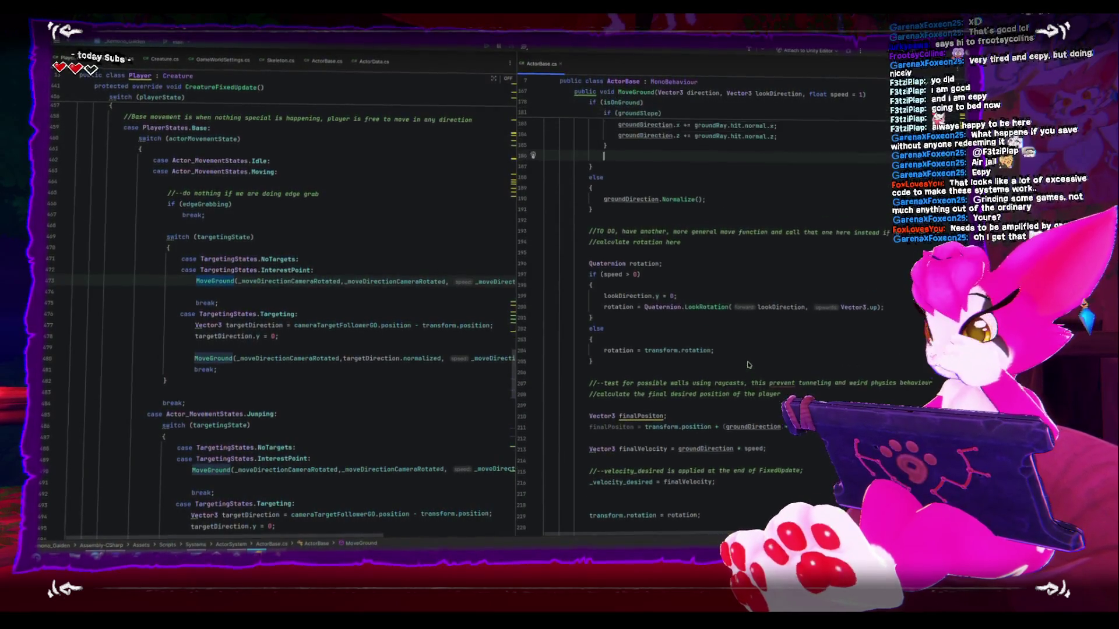
pyautogui.scroll(3, 650, 312)
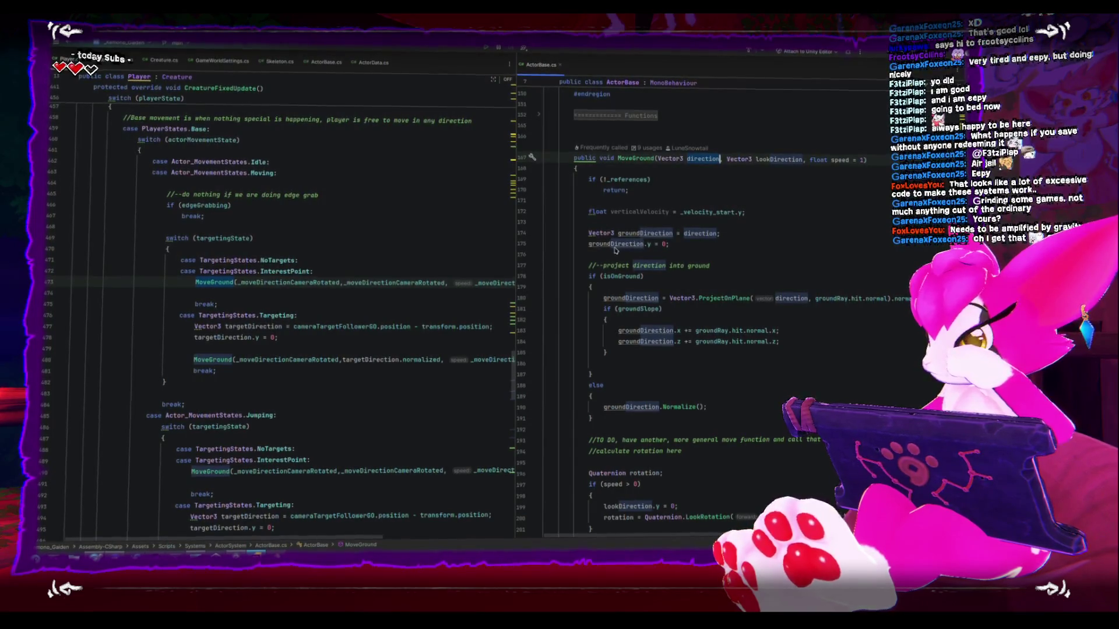
pyautogui.moveTo(616, 247)
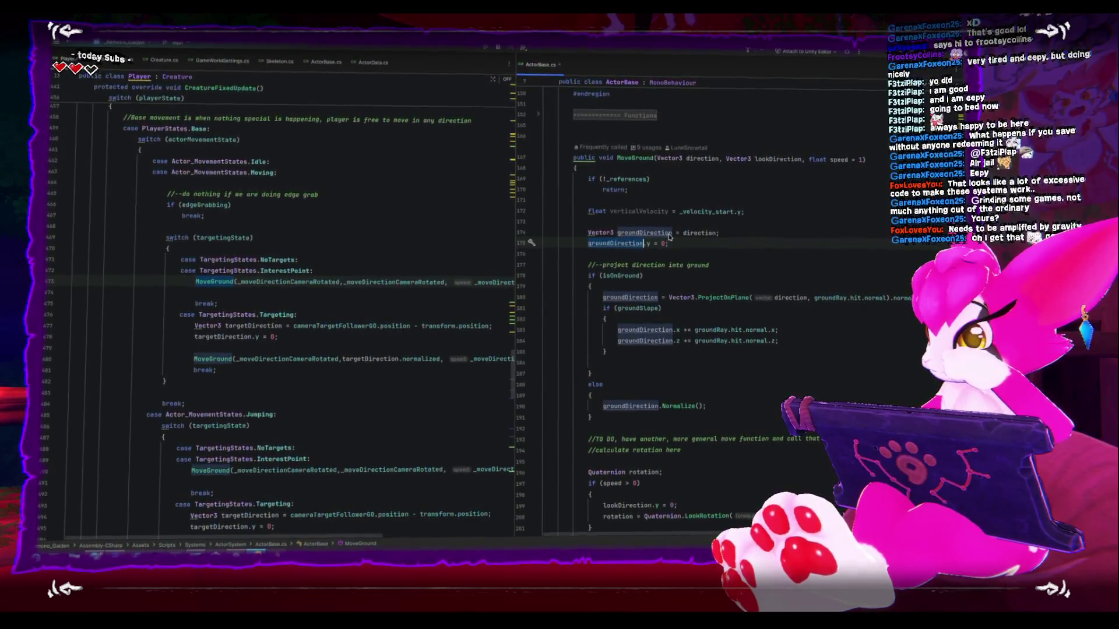
pyautogui.doubleClick(699, 231)
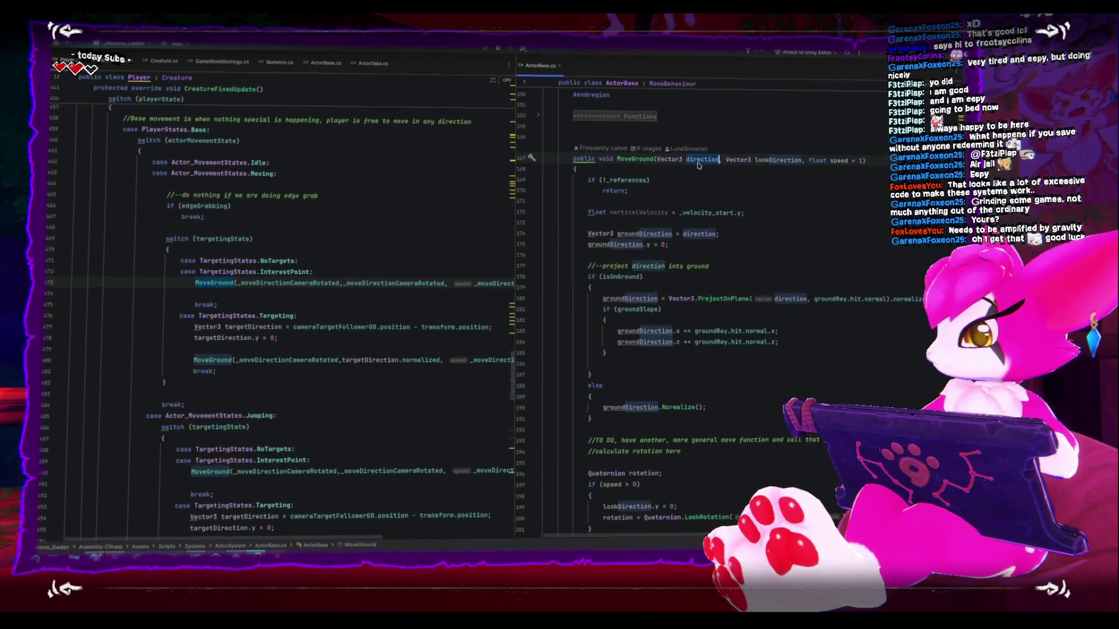
pyautogui.moveTo(701, 163)
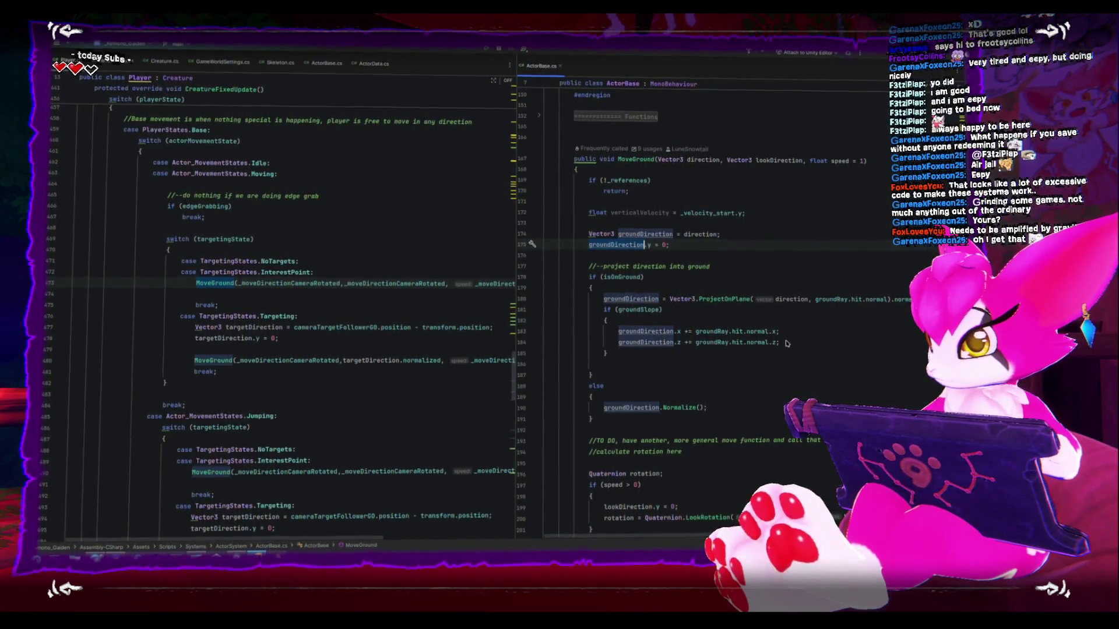
pyautogui.click(786, 343)
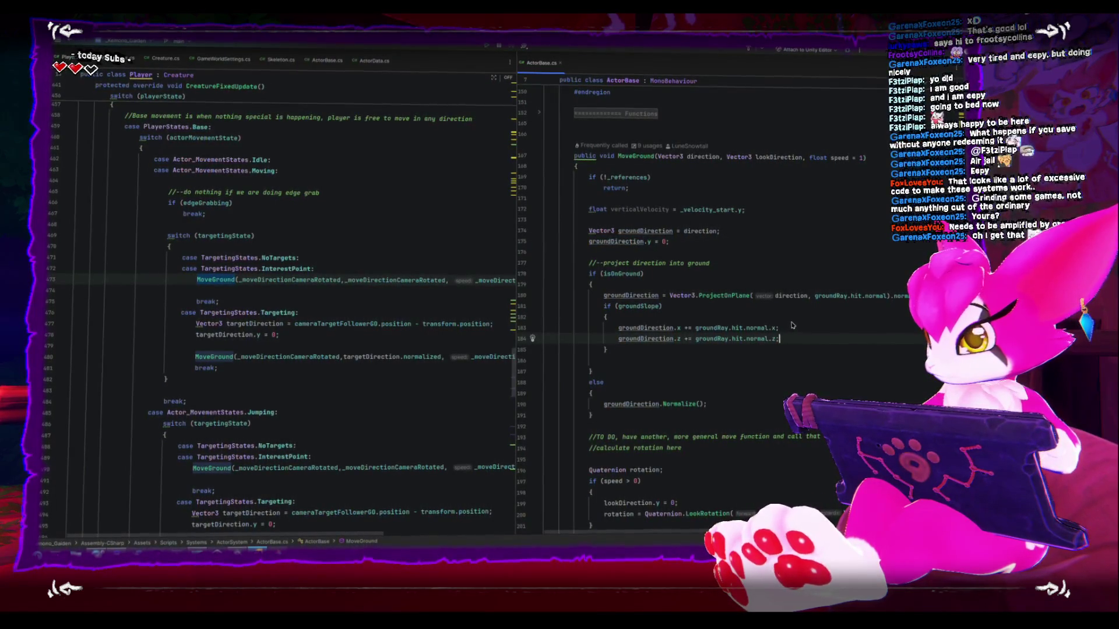
pyautogui.scroll(-1, 792, 326)
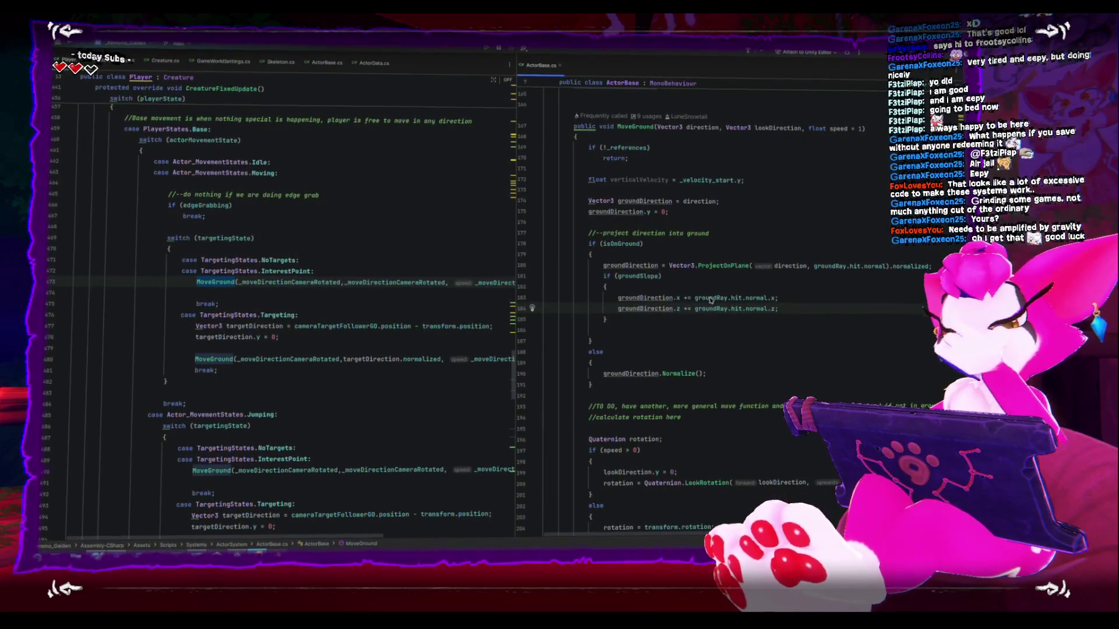
pyautogui.moveTo(710, 299)
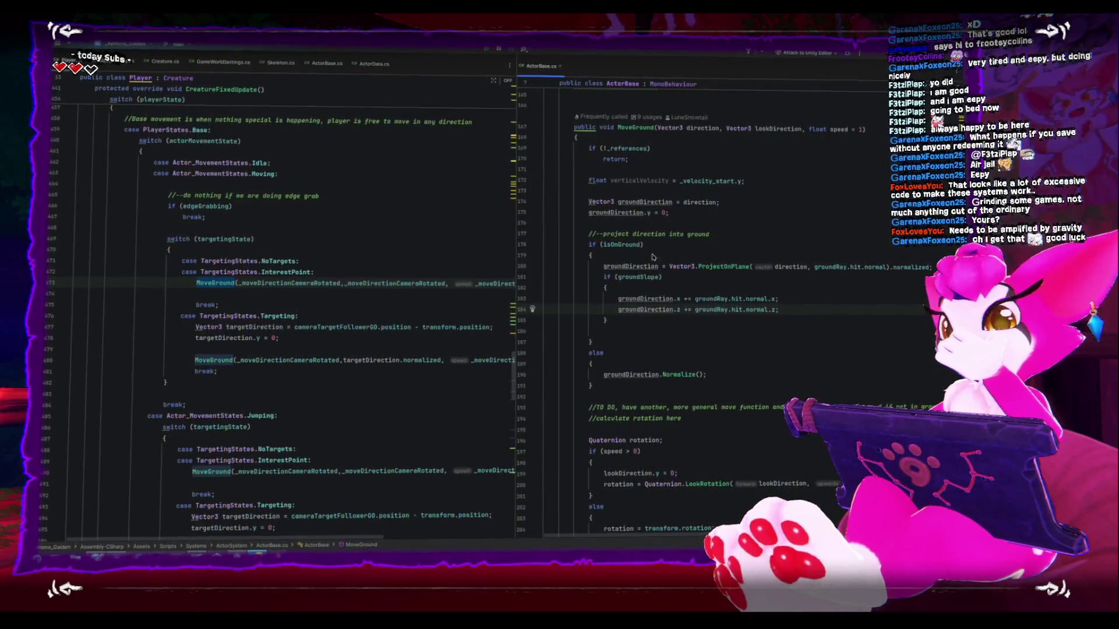
pyautogui.click(791, 311)
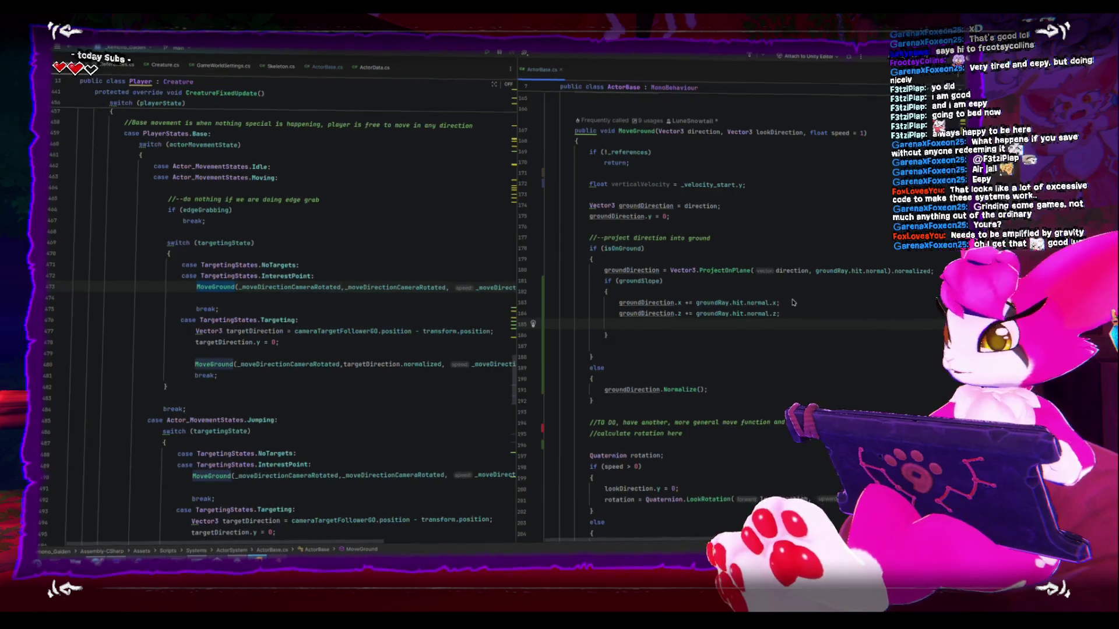
# Type a groundDirection.y += groundRay.hit.normal.y line below the z line, then return to Unity.
pyautogui.write('groundDirection')
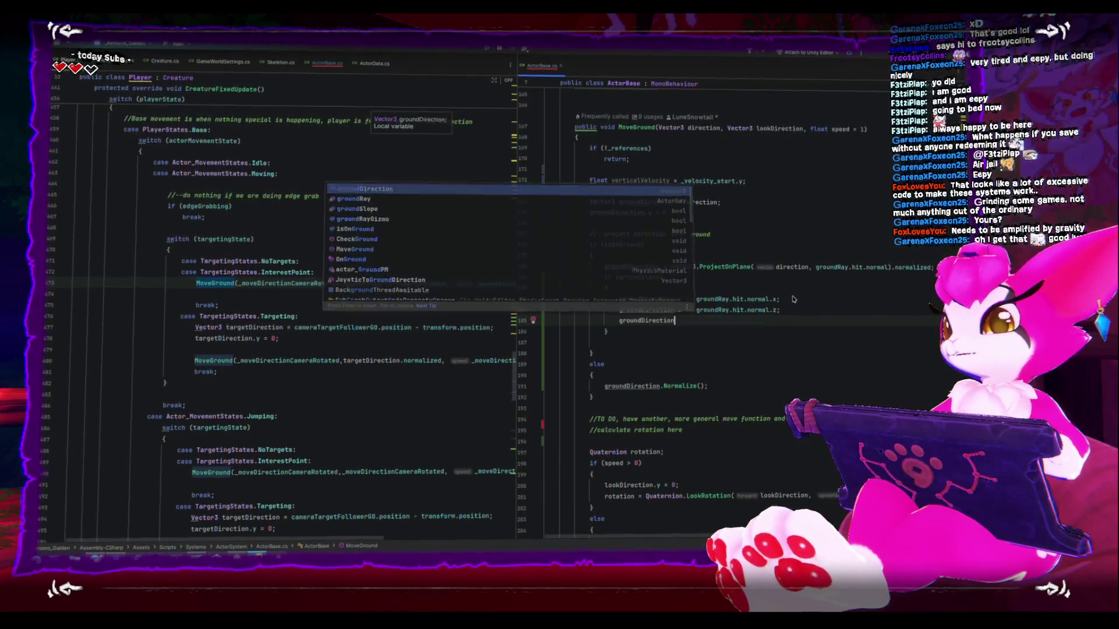
pyautogui.write('.y += groundRay.hit.normal.y *-1')
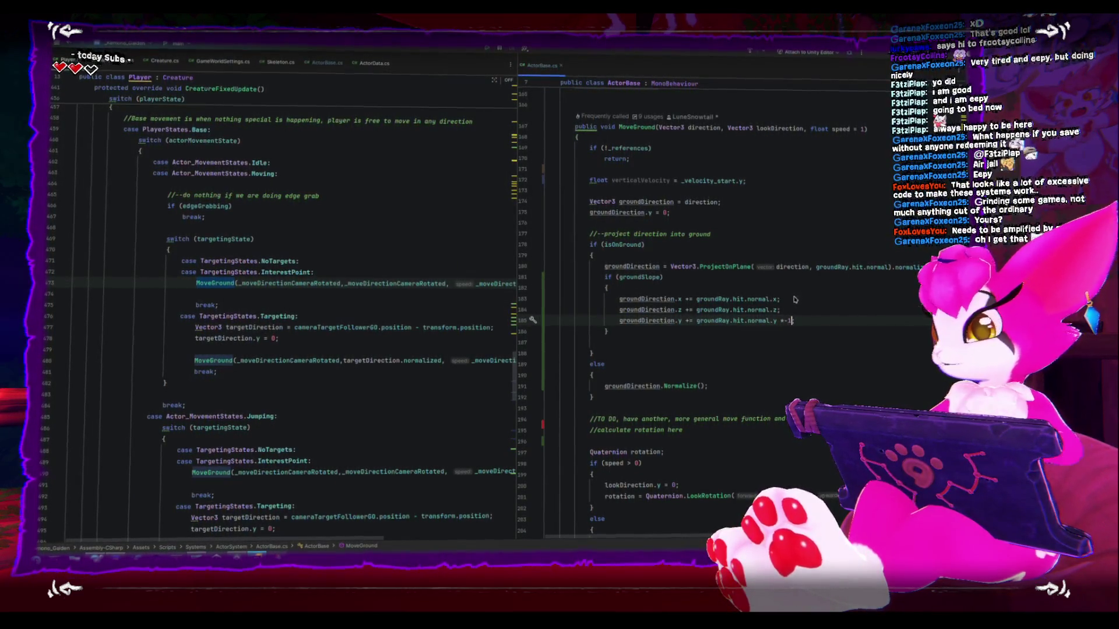
pyautogui.scroll(-2, 766, 320)
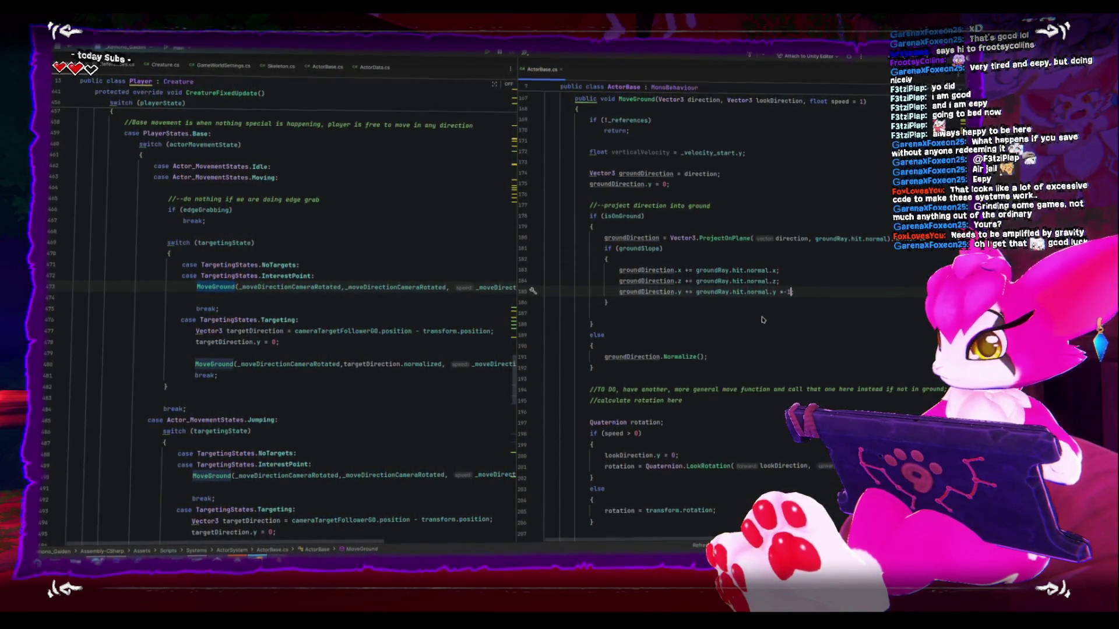
pyautogui.hotkey('alt', 'Tab')
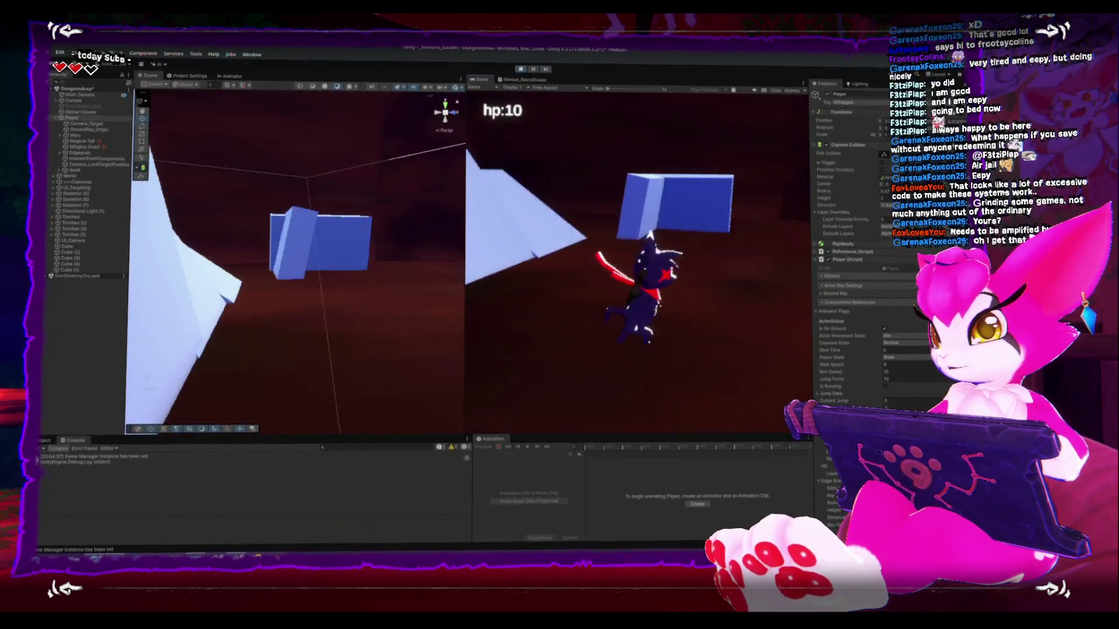
# Jump and walk the character up the white slope with W, pause and resume, then go to Rider.
pyautogui.press('space')
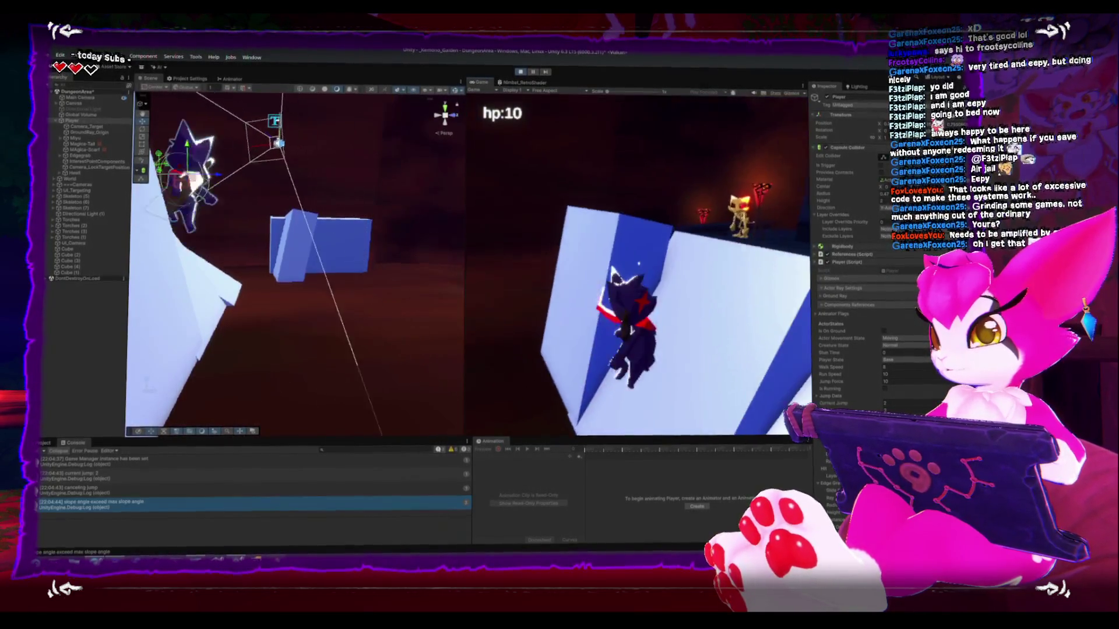
pyautogui.press('w')
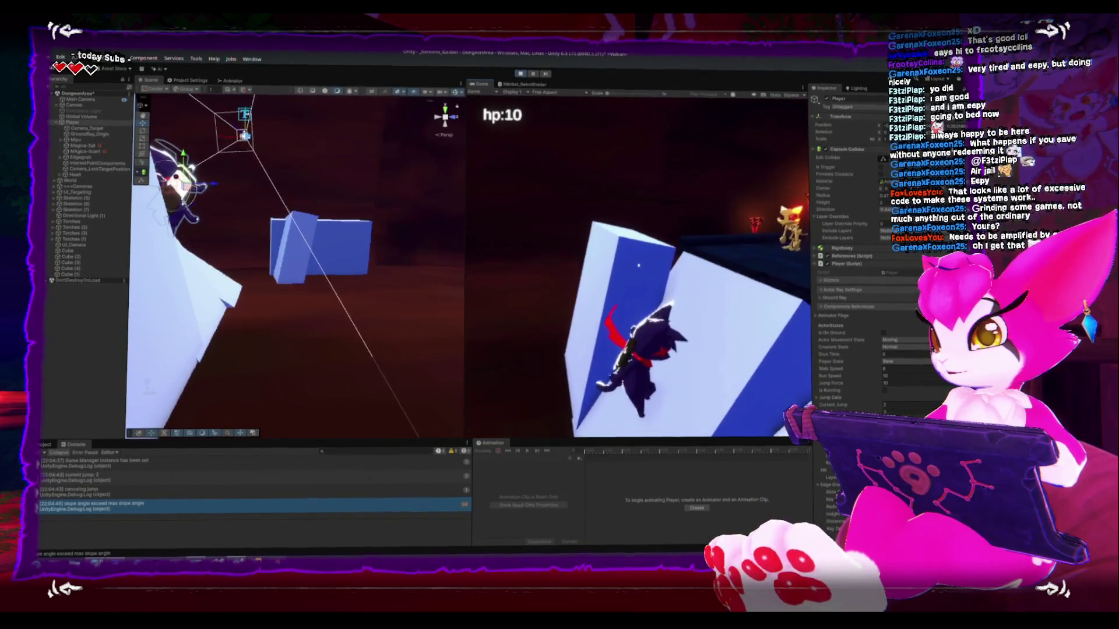
pyautogui.press('w')
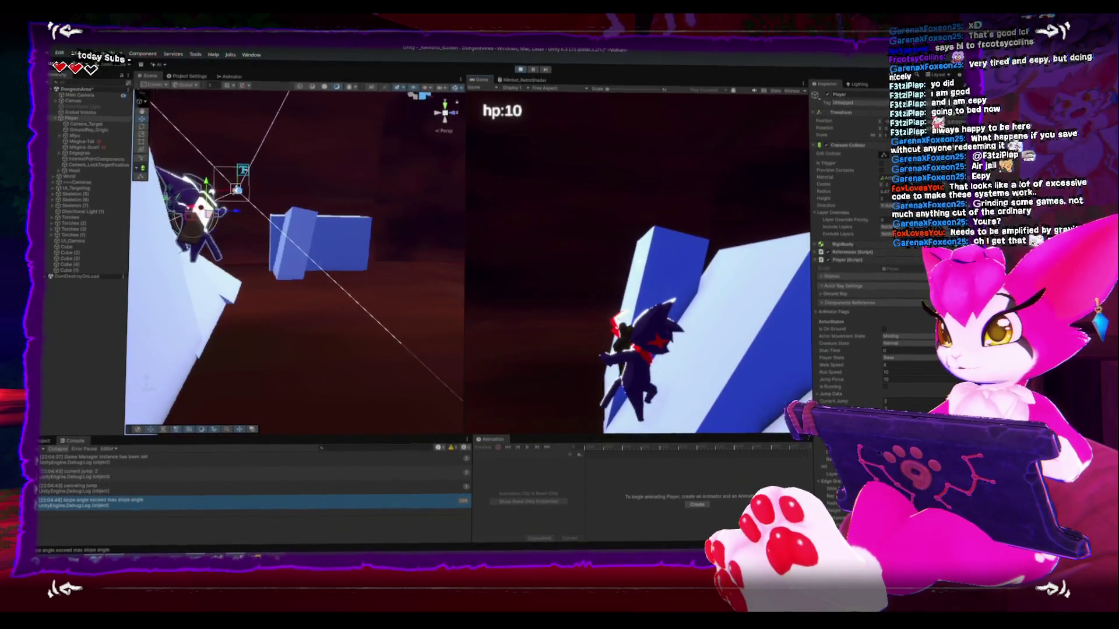
pyautogui.press('w')
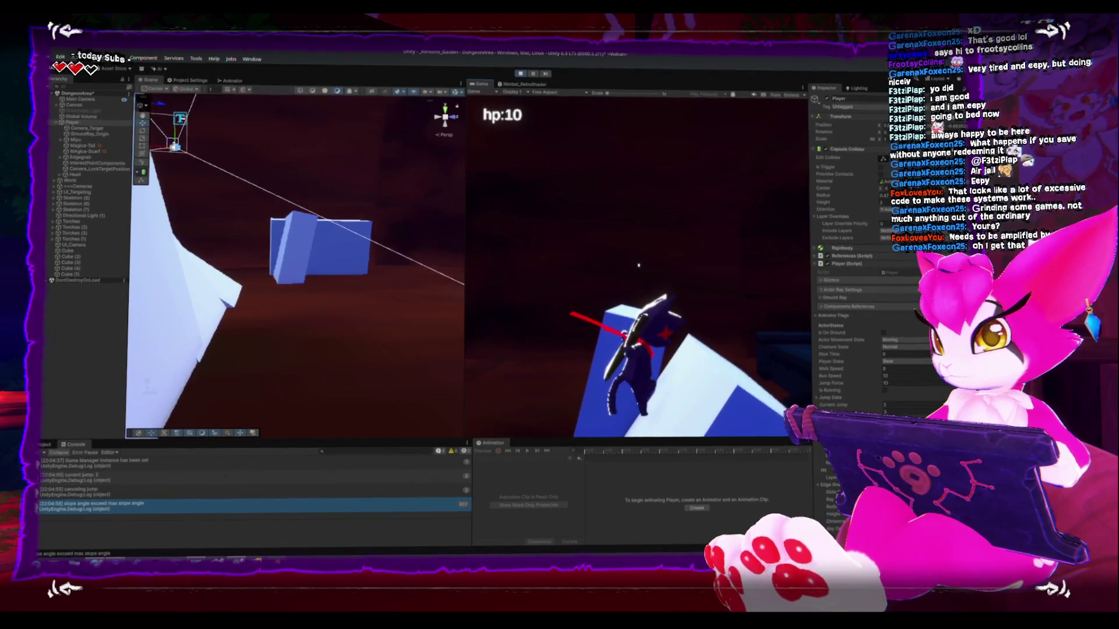
pyautogui.press('Escape')
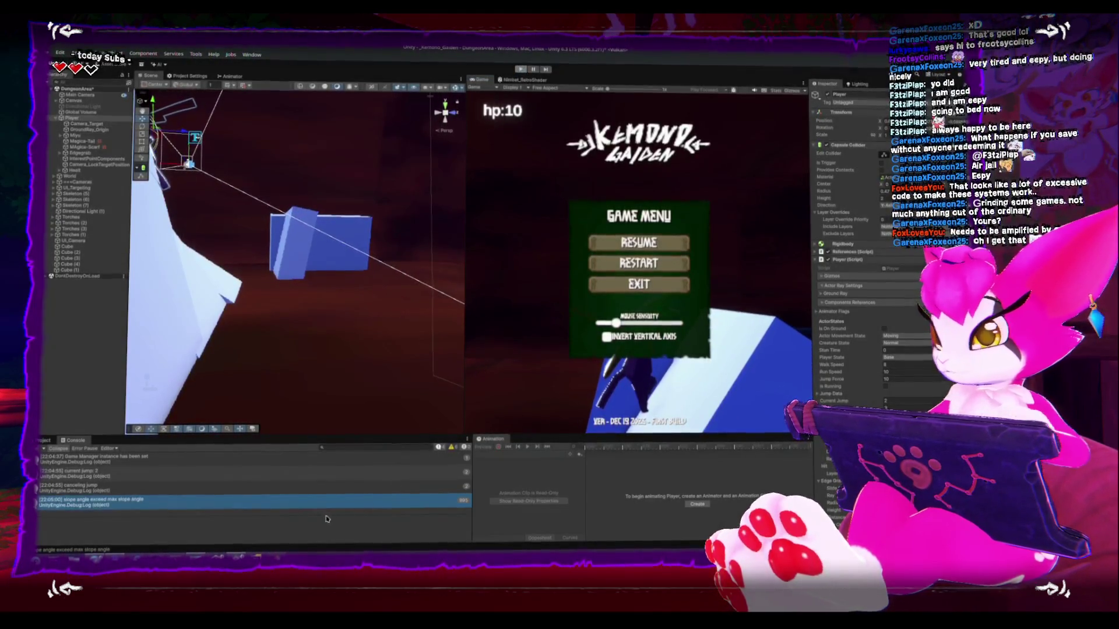
pyautogui.press('Escape')
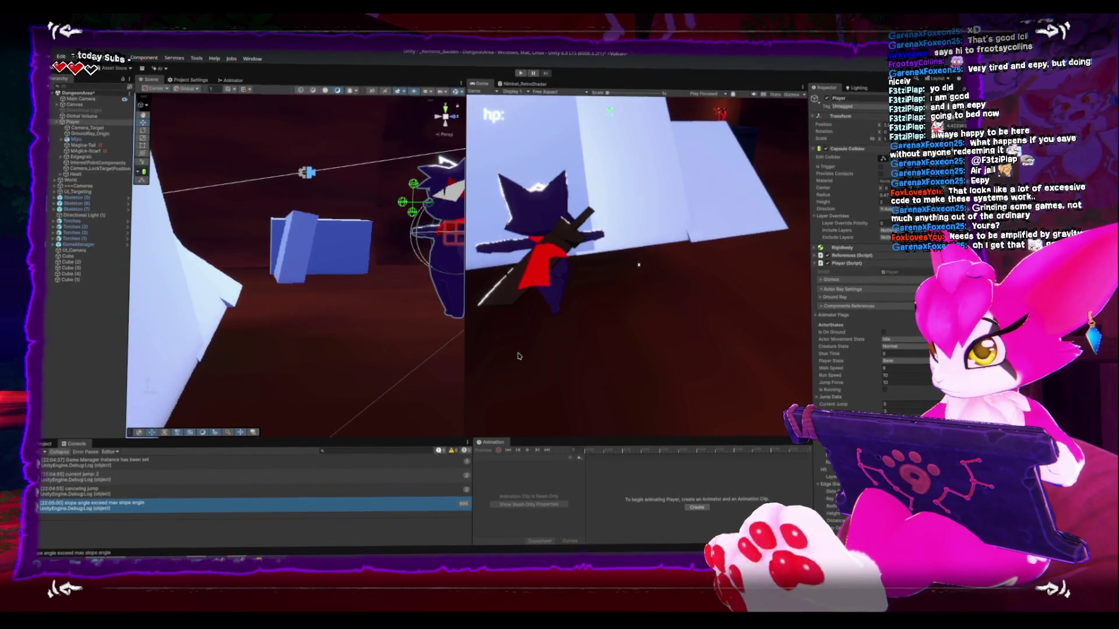
pyautogui.hotkey('alt', 'Tab')
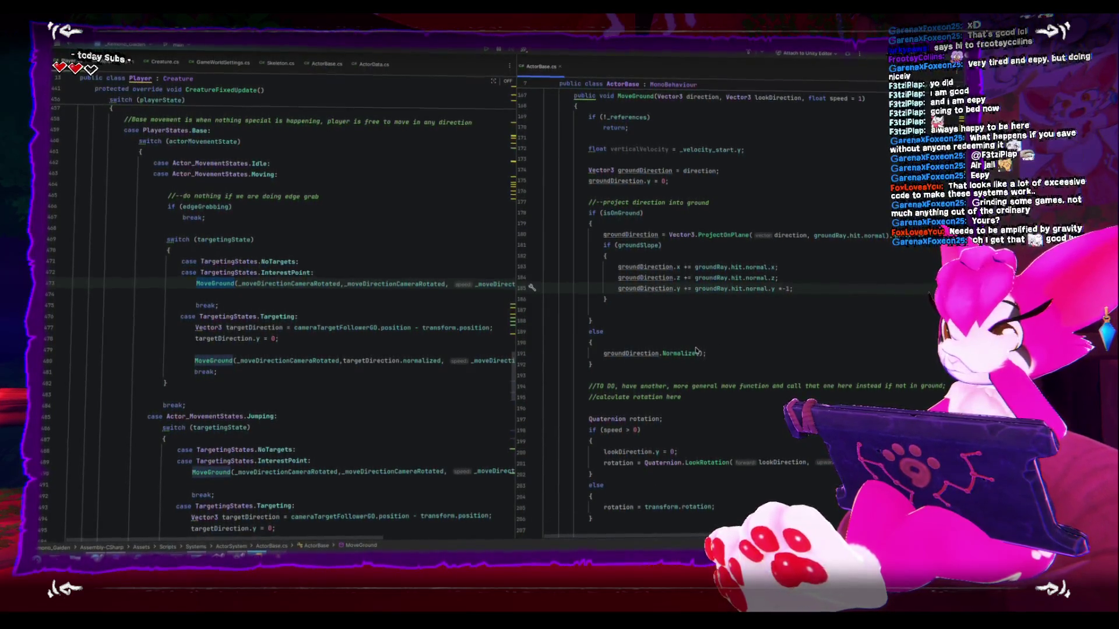
# Add the closing semicolon to the groundDirection.y line, review MoveGround, then return to the game.
pyautogui.write(';')
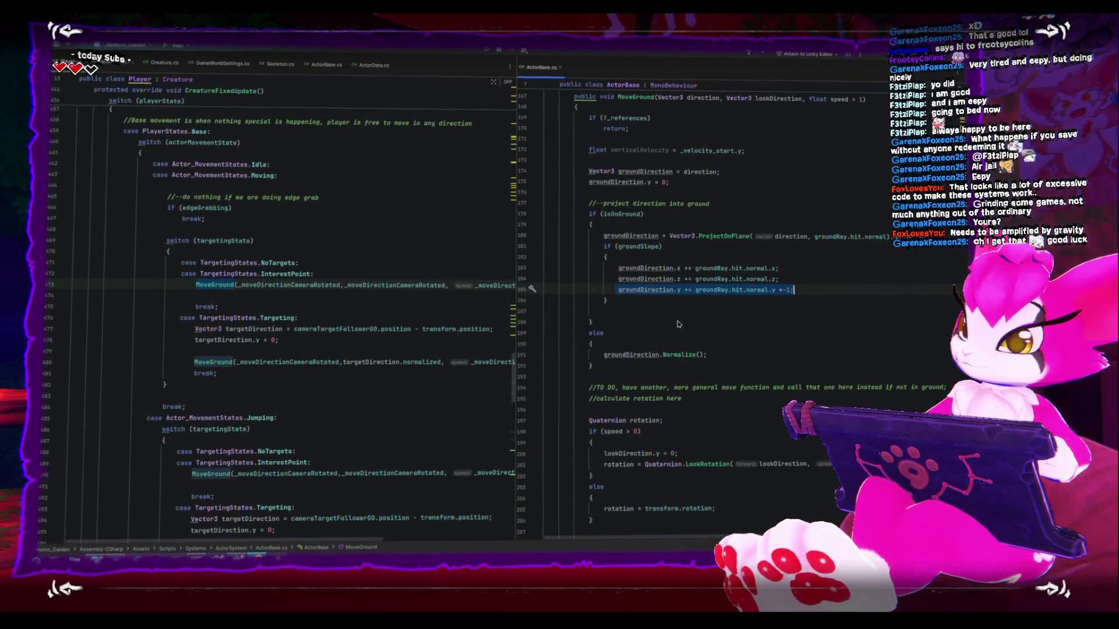
pyautogui.doubleClick(636, 267)
pyautogui.scroll(-3, 659, 376)
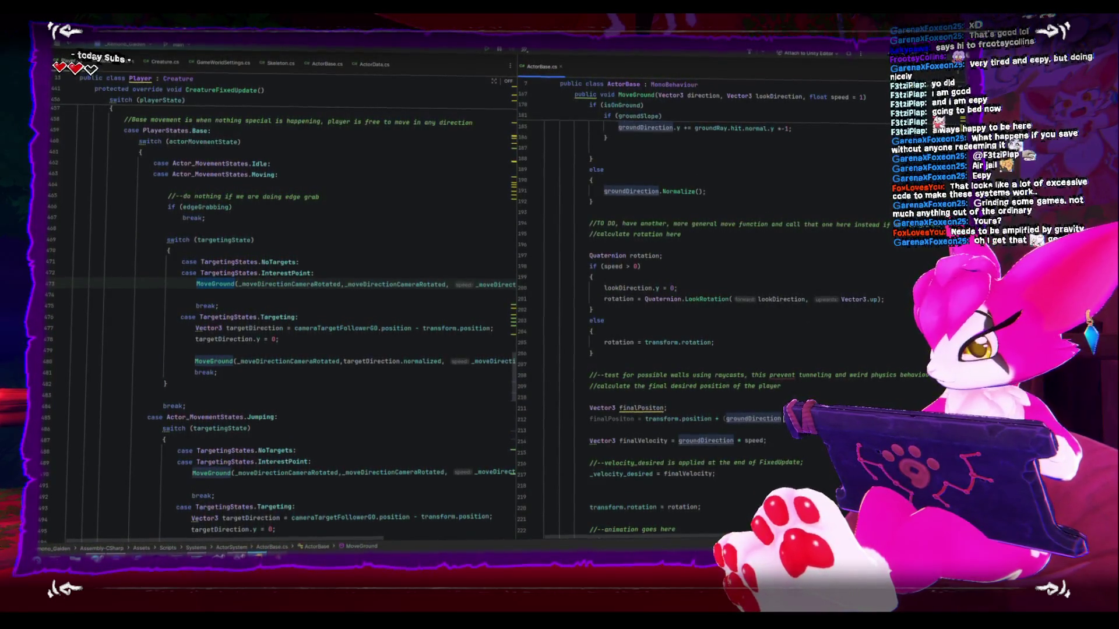
pyautogui.scroll(6, 790, 313)
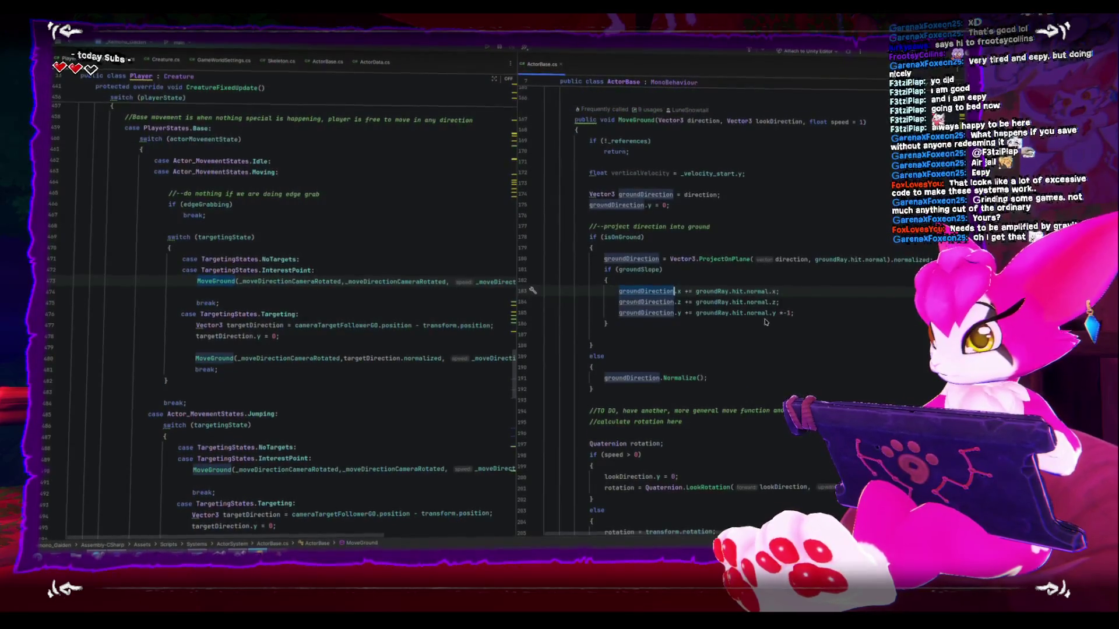
pyautogui.hotkey('alt', 'Tab')
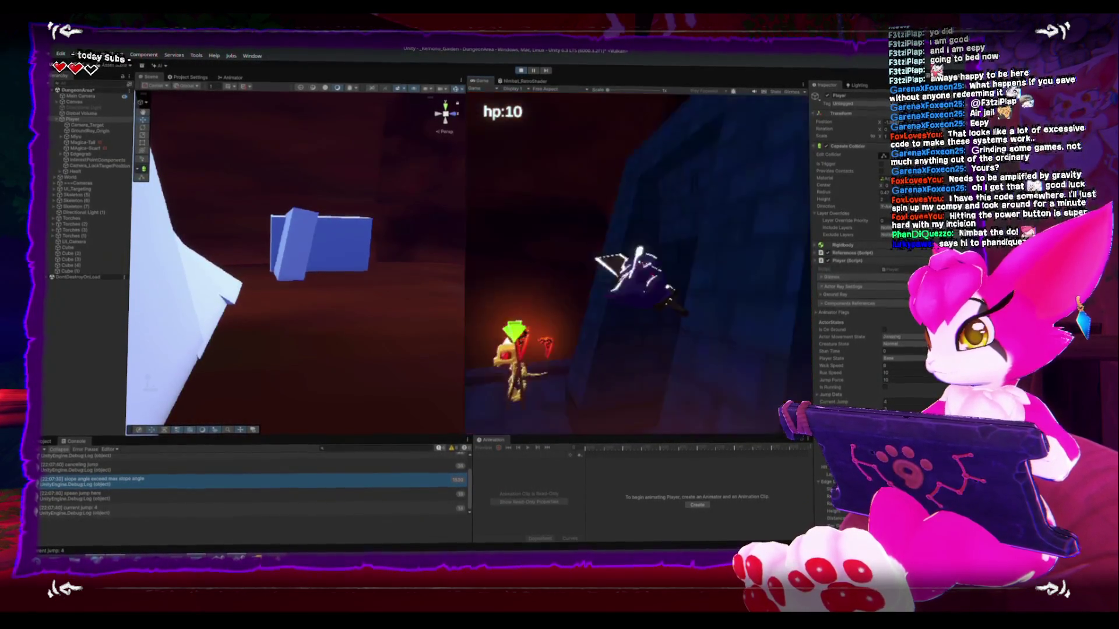
# Exit the game from its pause menu to stop play mode, then return to ActorBase.cs.
pyautogui.press('Escape')
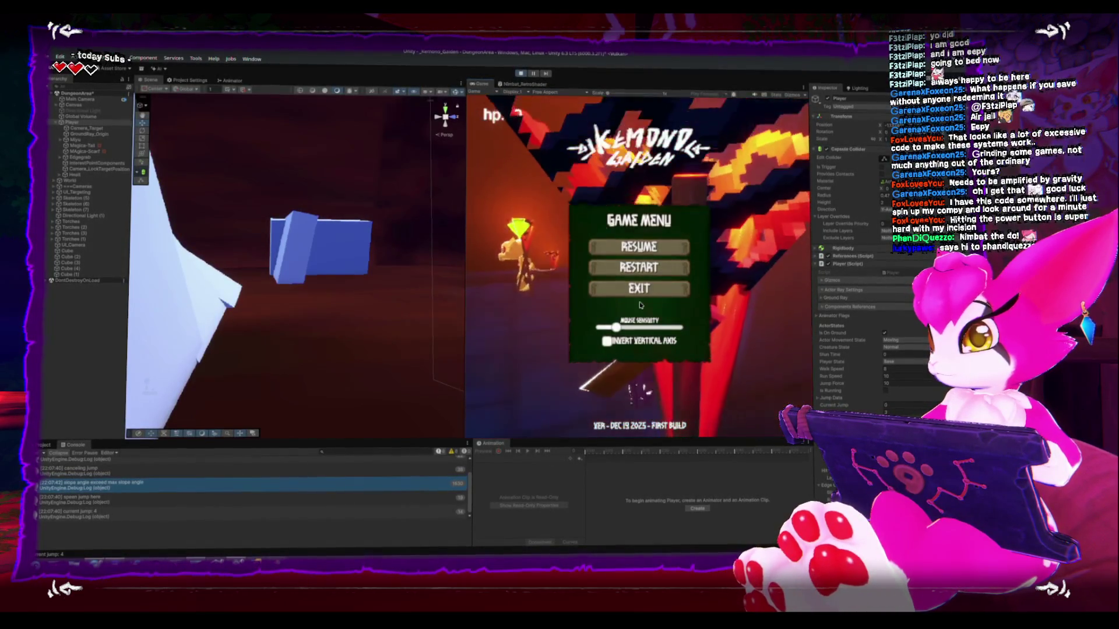
pyautogui.click(639, 287)
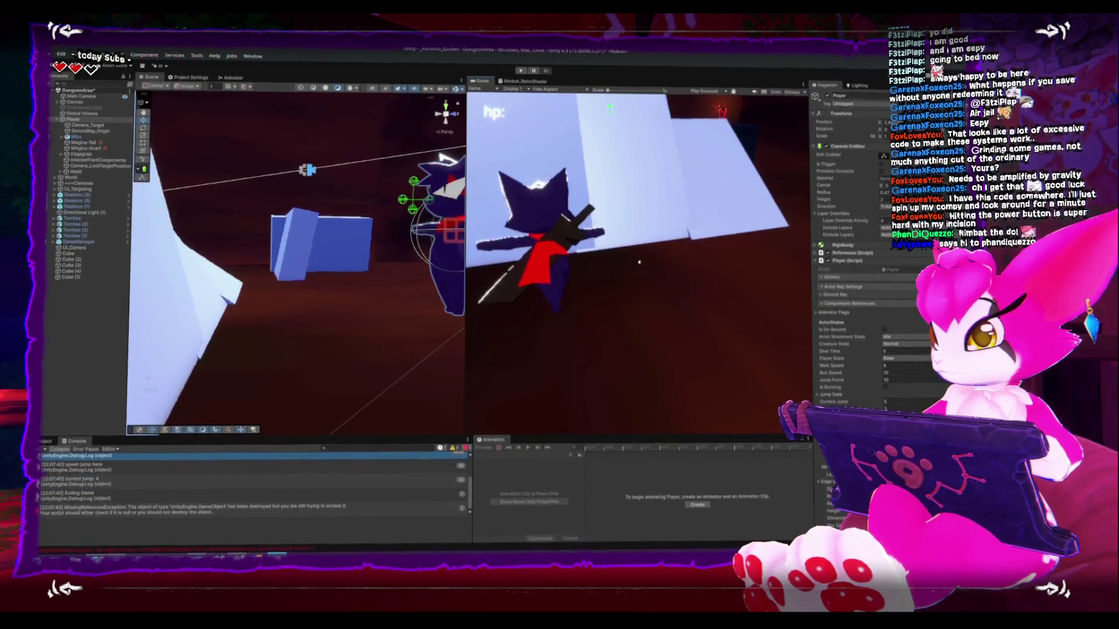
pyautogui.hotkey('alt', 'Tab')
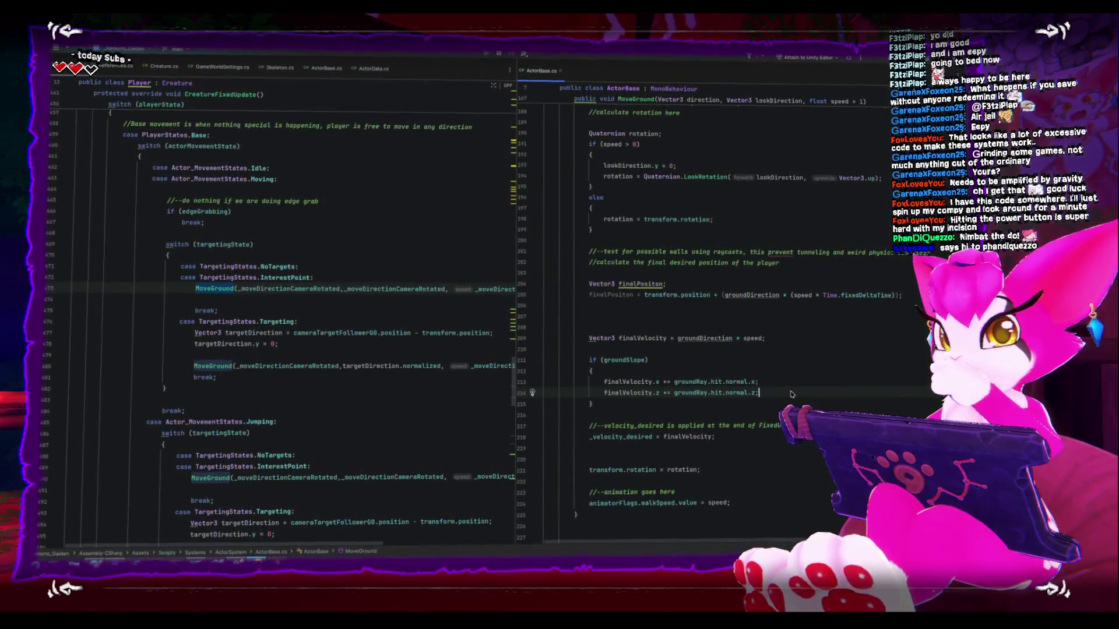
# Add finalVelocity.y += groundRay.hit.normal.y * -1 below the finalVelocity.z line, then return to Unity.
pyautogui.press('Return')
pyautogui.write('finalVelocity')
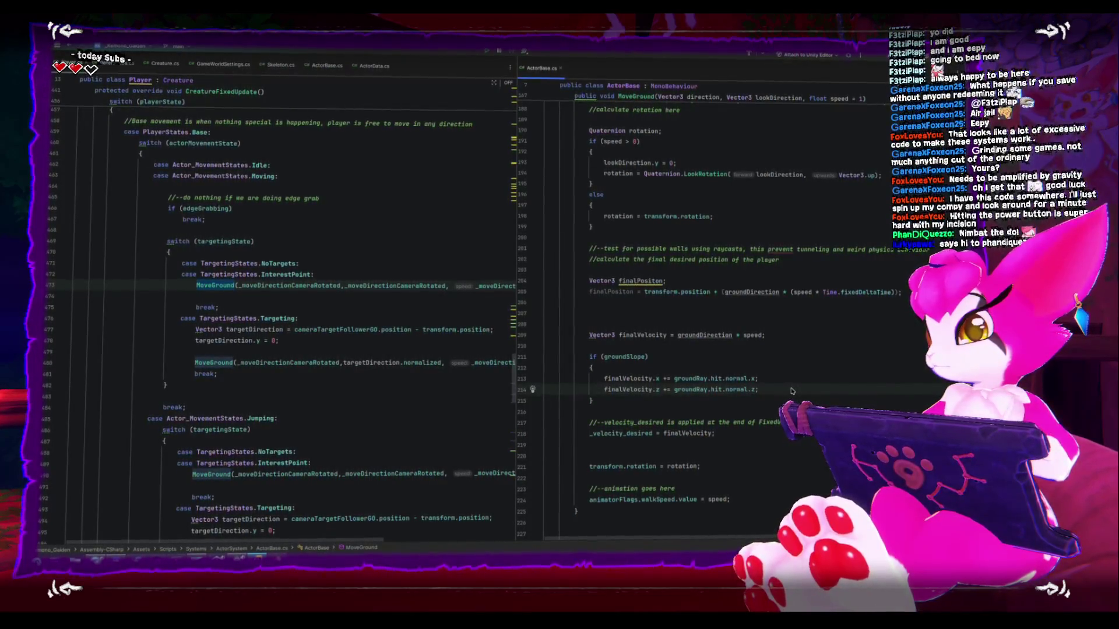
pyautogui.write('.y +')
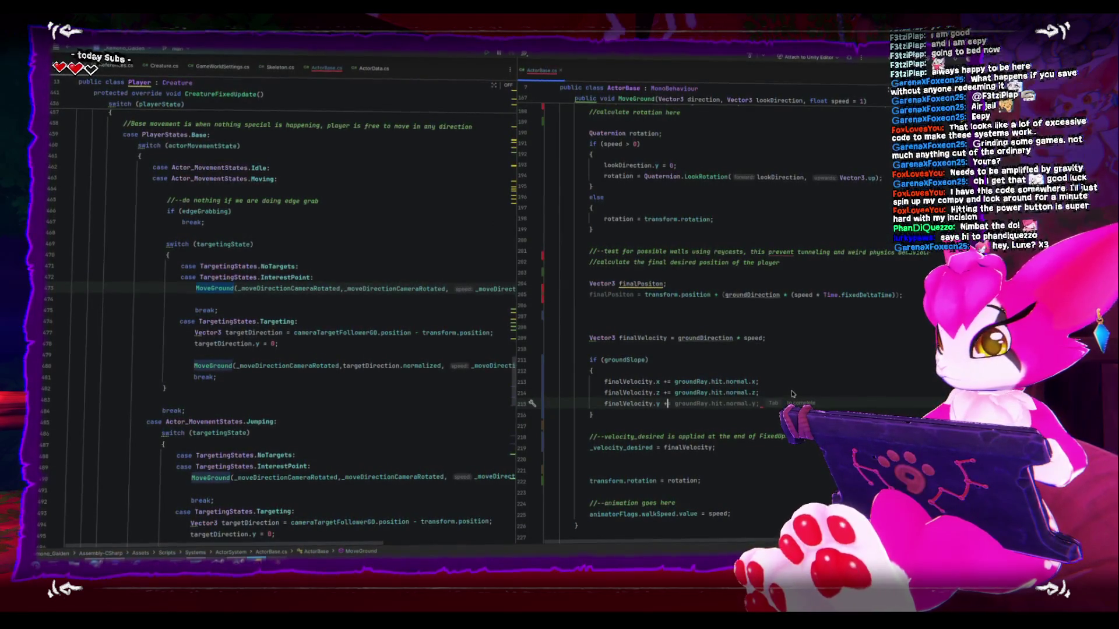
pyautogui.press('Tab')
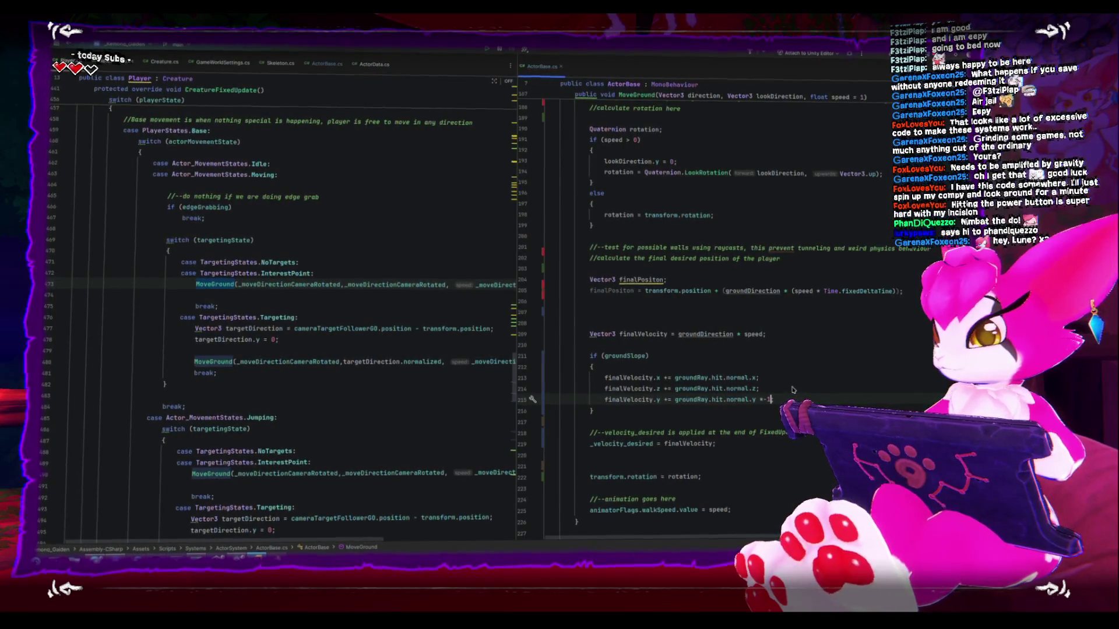
pyautogui.hotkey('alt', 'Tab')
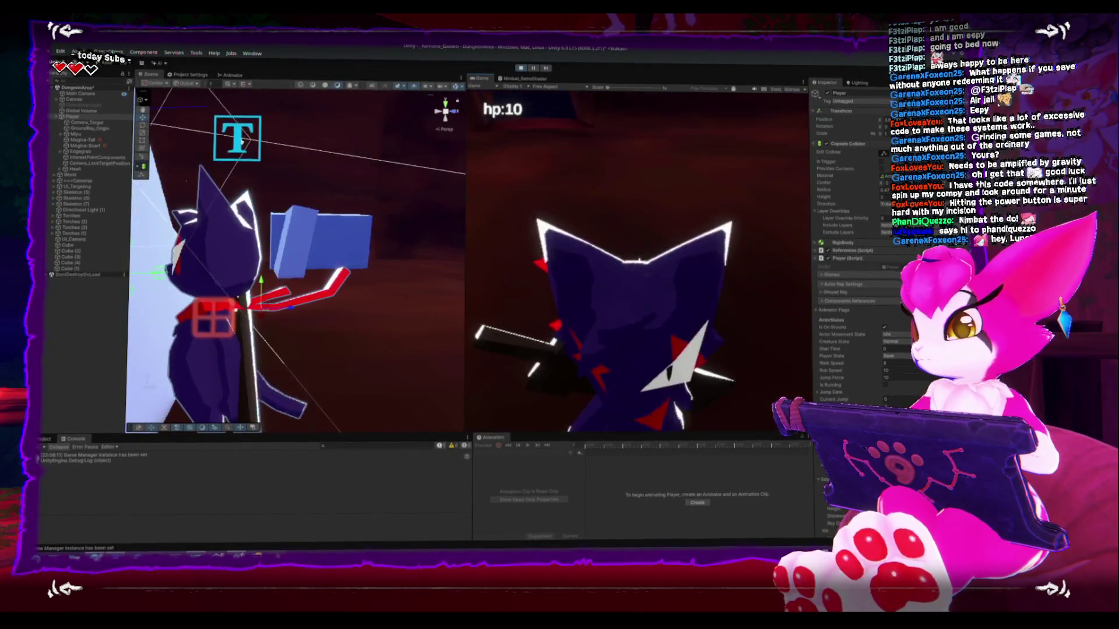
# Jump the character onto and along the slanted white wall, then pause and resume the game.
pyautogui.press('space')
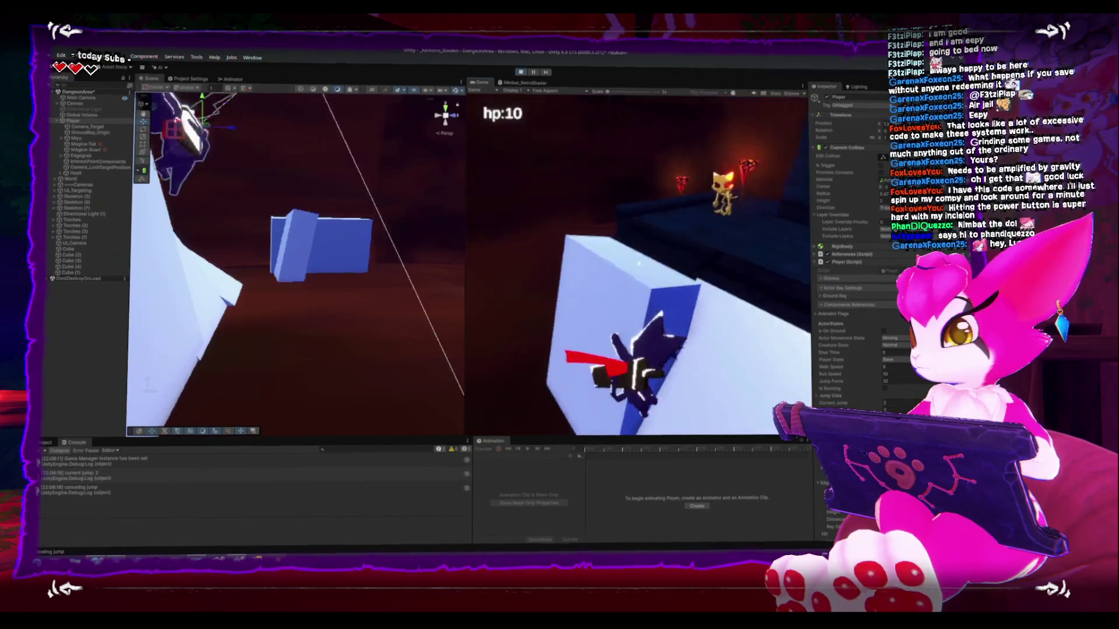
pyautogui.press('space')
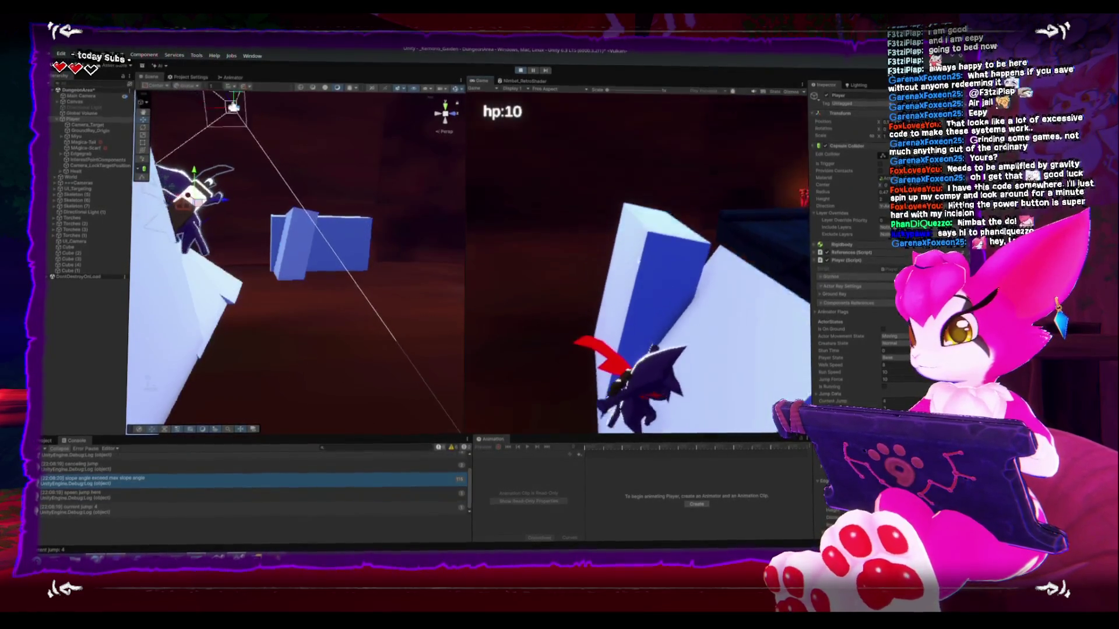
pyautogui.press('space')
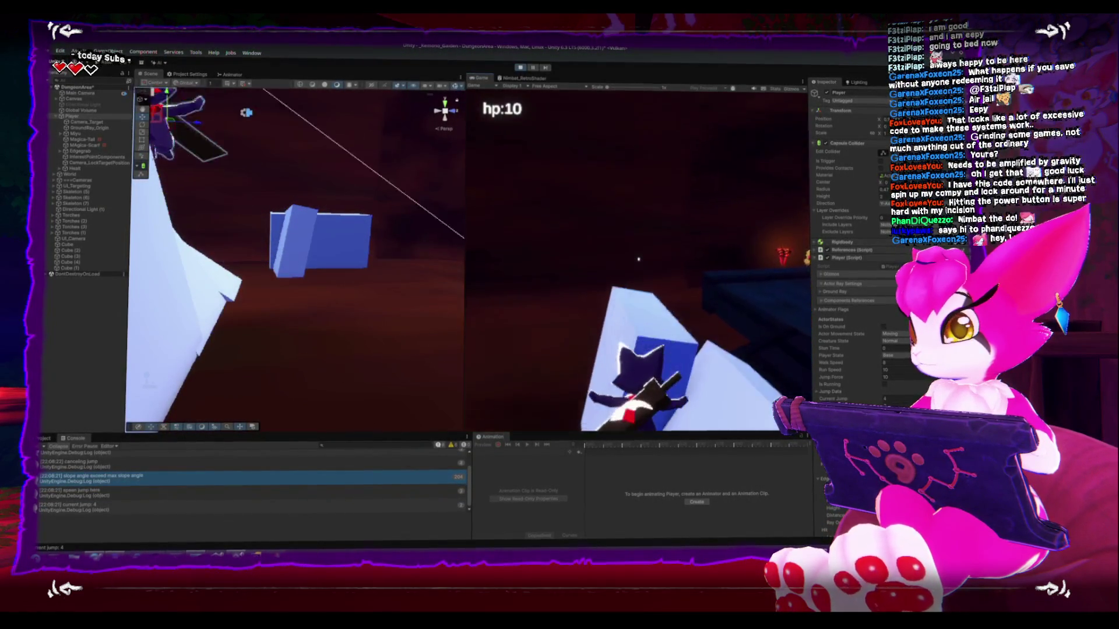
pyautogui.press('Escape')
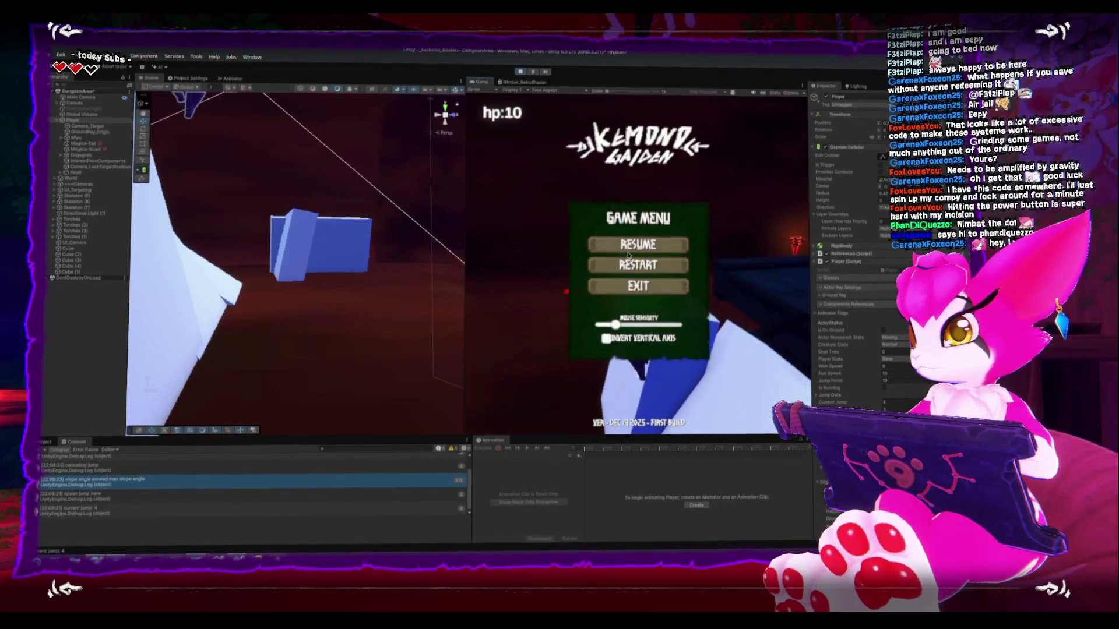
pyautogui.click(627, 254)
# Back in Rider, add ';' to line 215 and place the caret after +=.
pyautogui.hotkey('alt', 'Tab')
pyautogui.write(';')
pyautogui.click(670, 396)
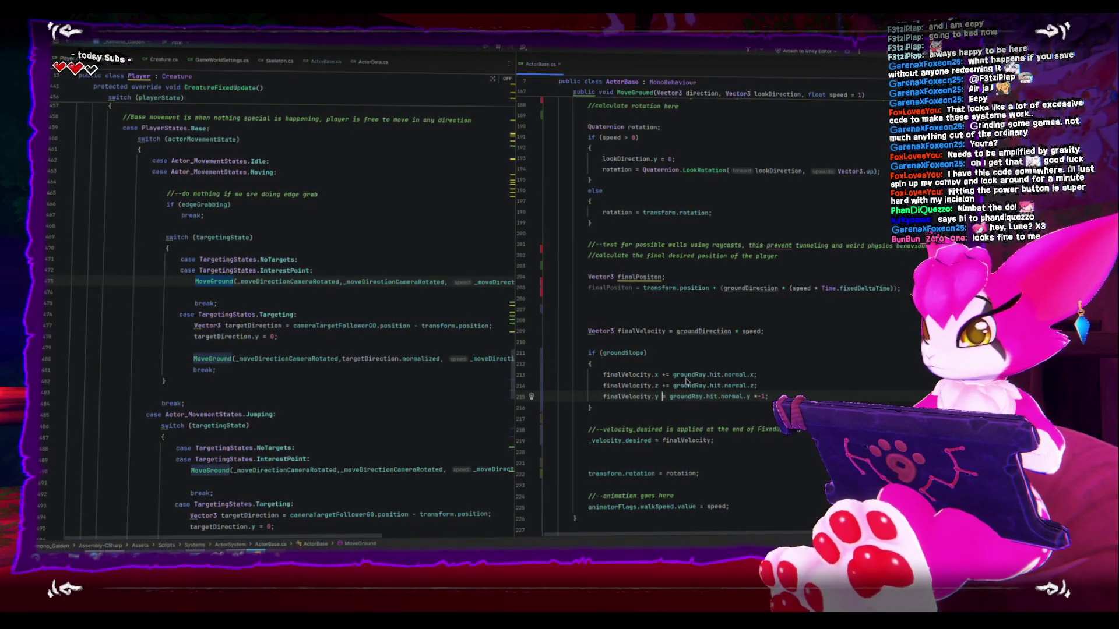
# Rewrite line 215 as '_gravity -= groundRay.hit.normal.y;' and let Unity recompile it.
pyautogui.press('BackSpace')
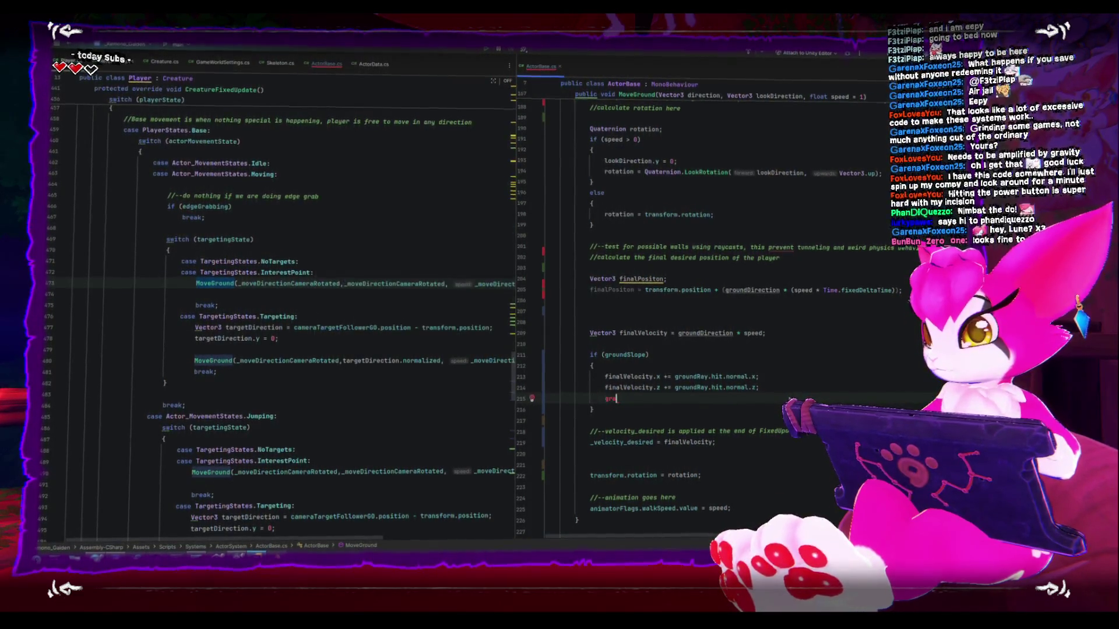
pyautogui.write('vity -= groundRay.')
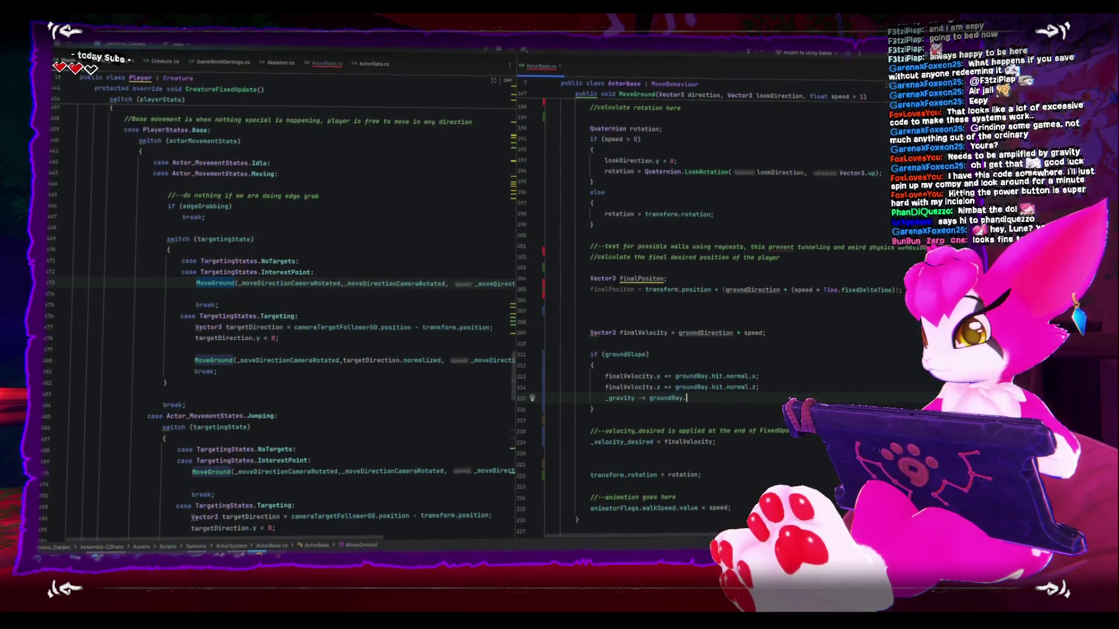
pyautogui.write('hit.nor')
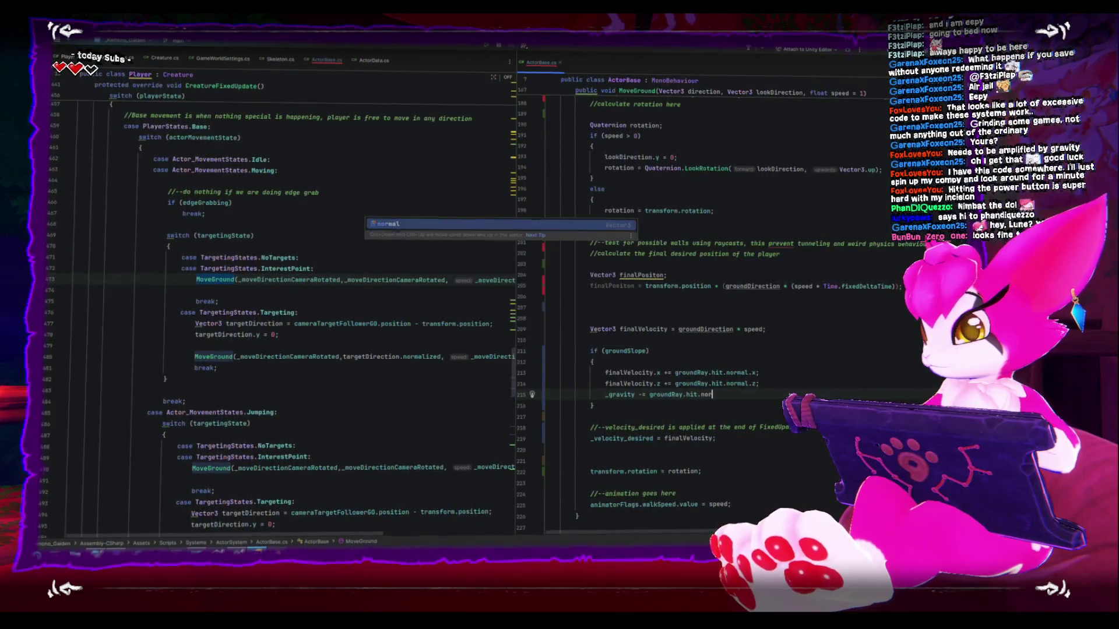
pyautogui.press('Tab')
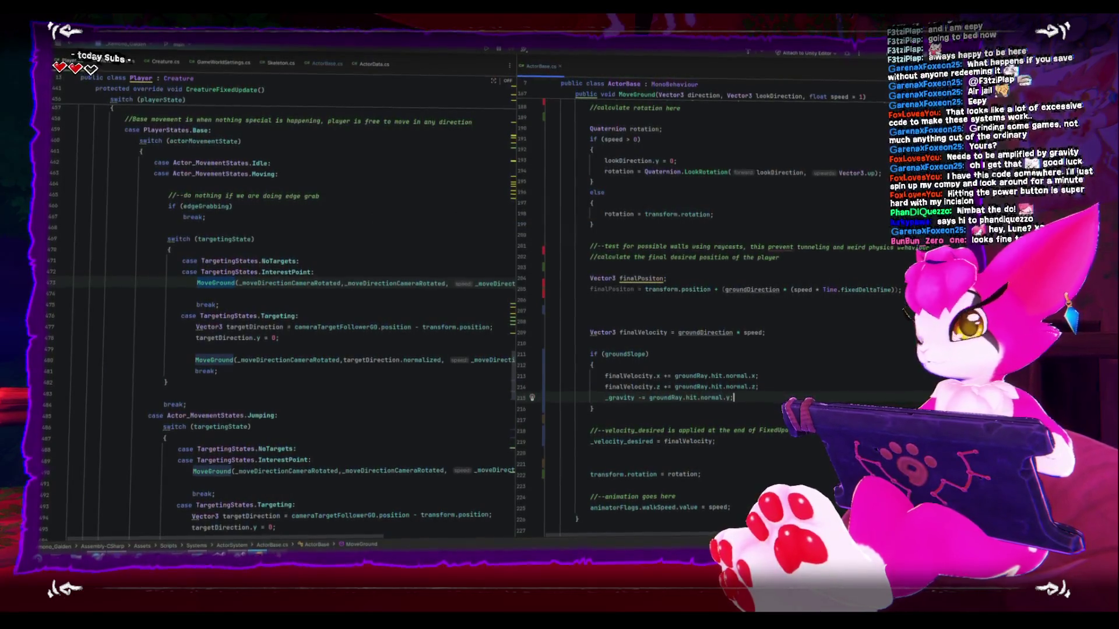
pyautogui.hotkey('alt', 'Tab')
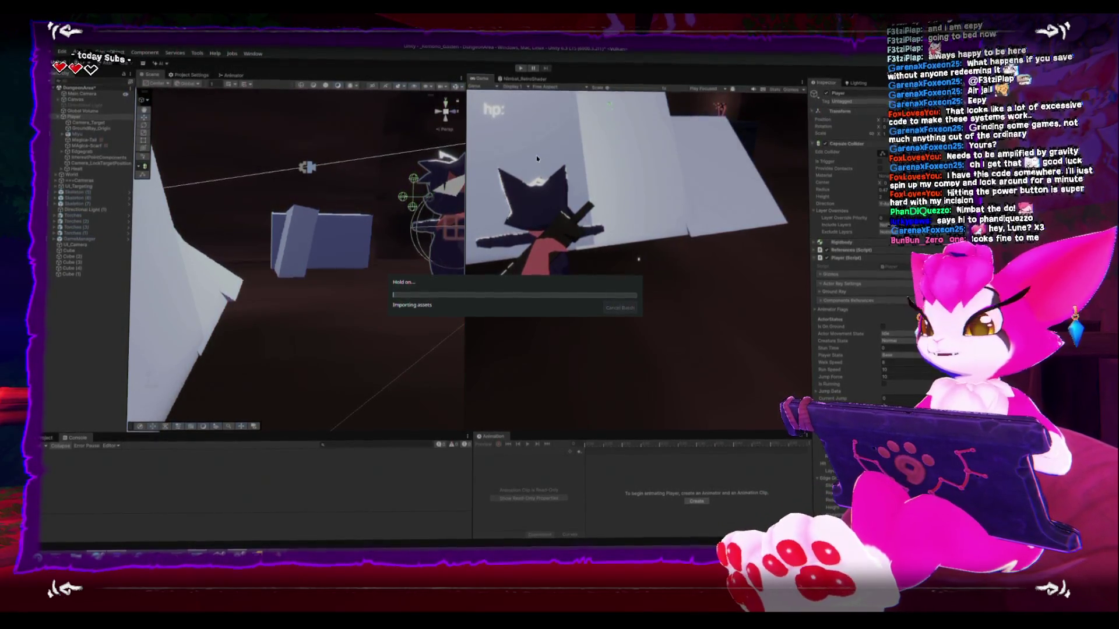
# Playtest the _gravity change on the white slope, exit play mode, and return to Rider.
pyautogui.click(520, 68)
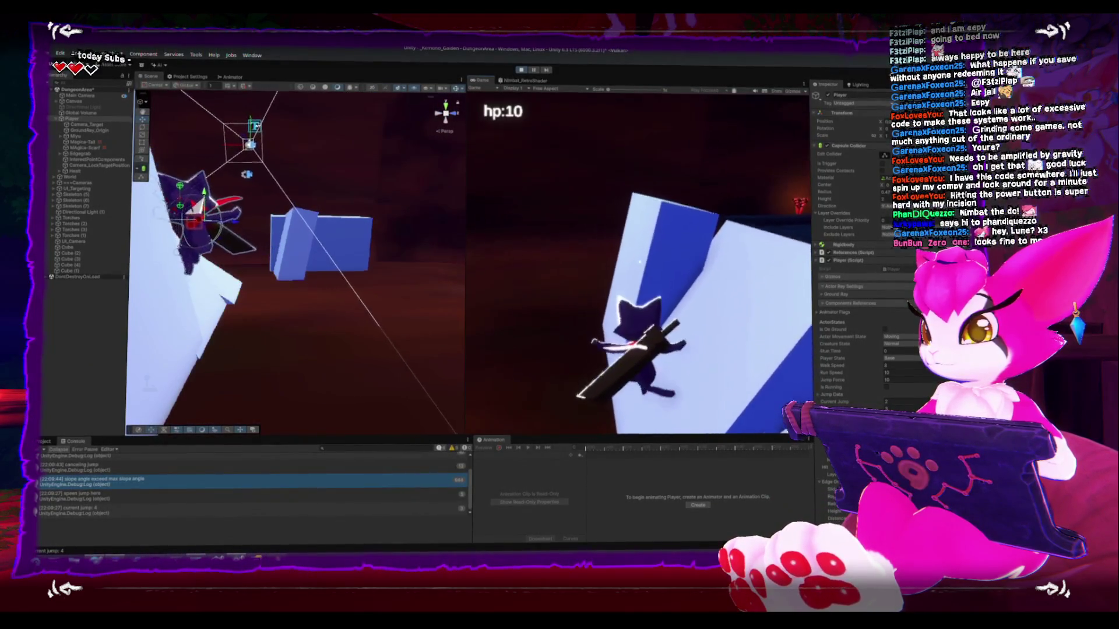
pyautogui.press('Escape')
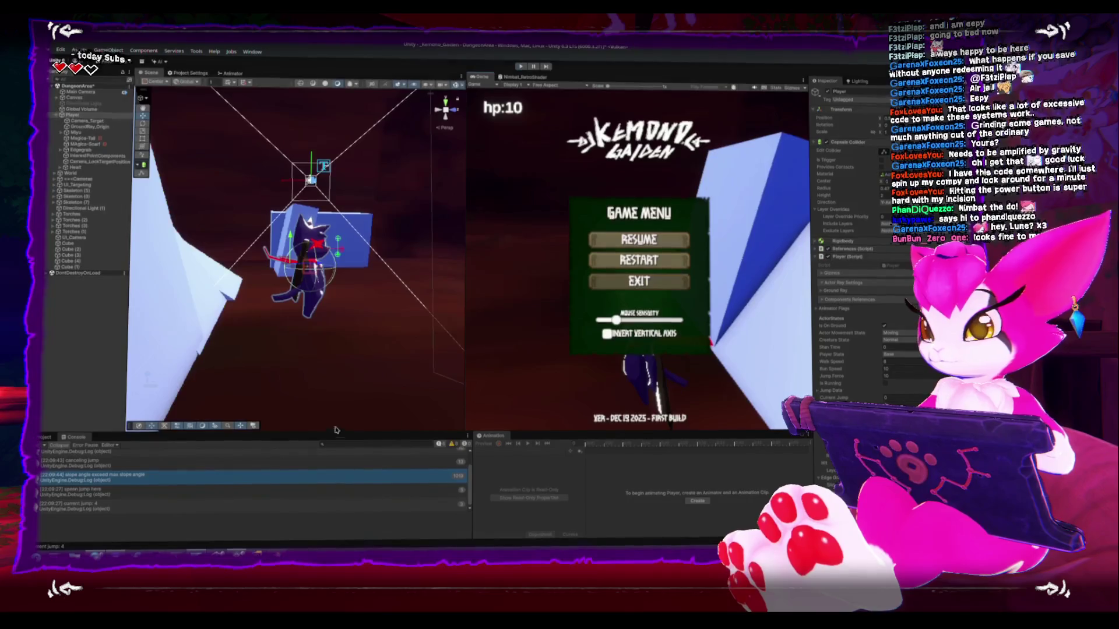
pyautogui.hotkey('ctrl', 'p')
pyautogui.hotkey('alt', 'Tab')
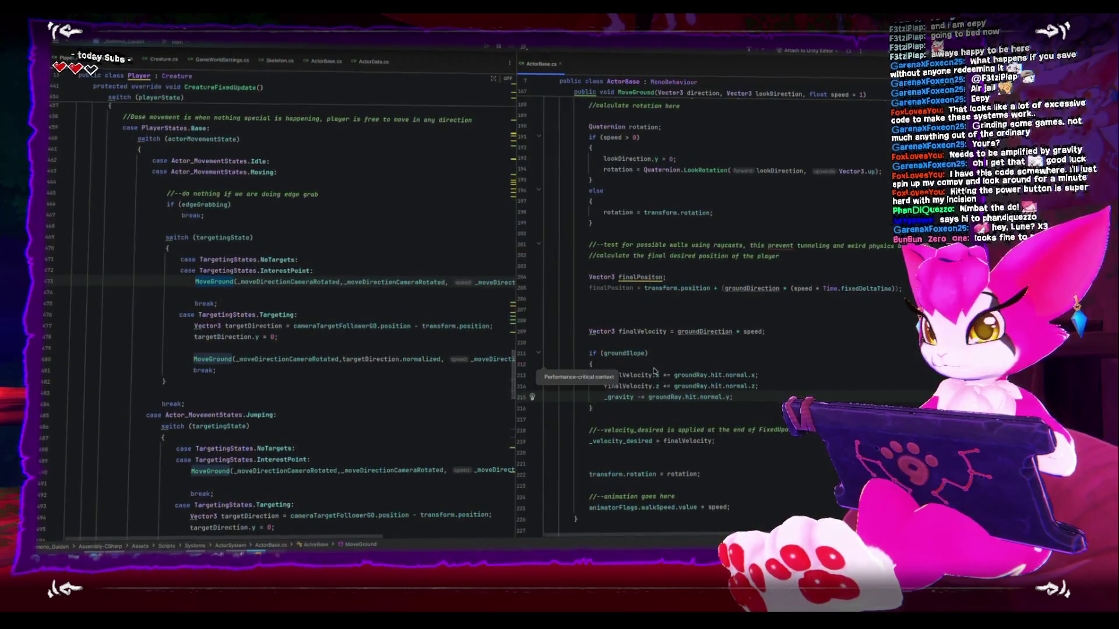
# Scroll through MoveGround in ActorBase.cs around the groundDirection.y = 0 line.
pyautogui.scroll(3, 726, 373)
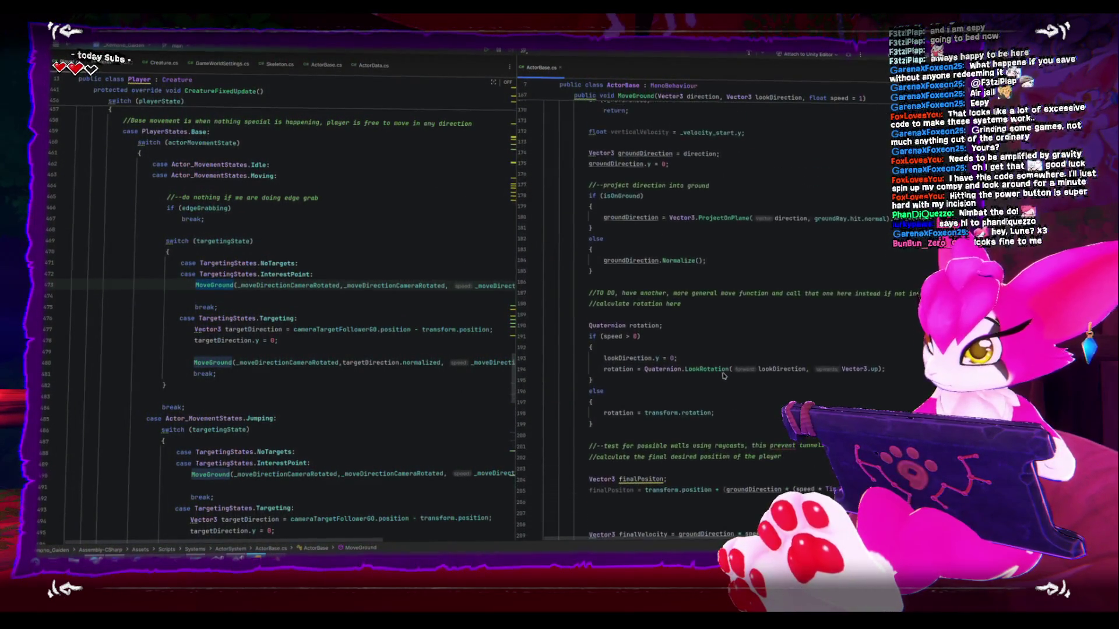
pyautogui.scroll(-6, 717, 378)
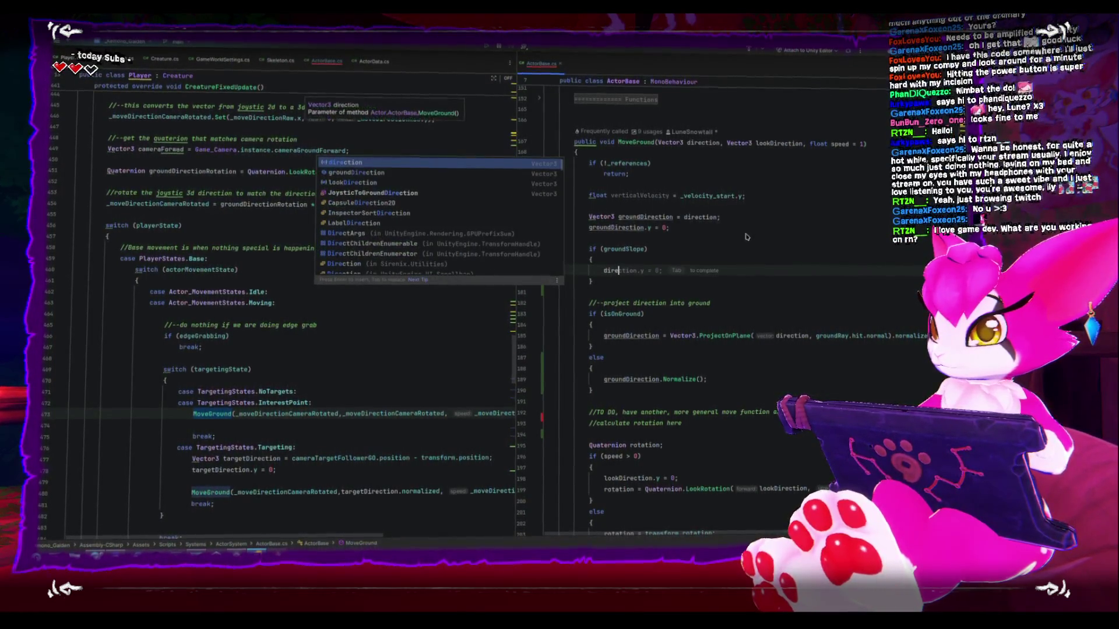
# Change the slope line to groundDirection += groundRay.hit.normal;.
pyautogui.press('BackSpace')
pyautogui.write('gro')
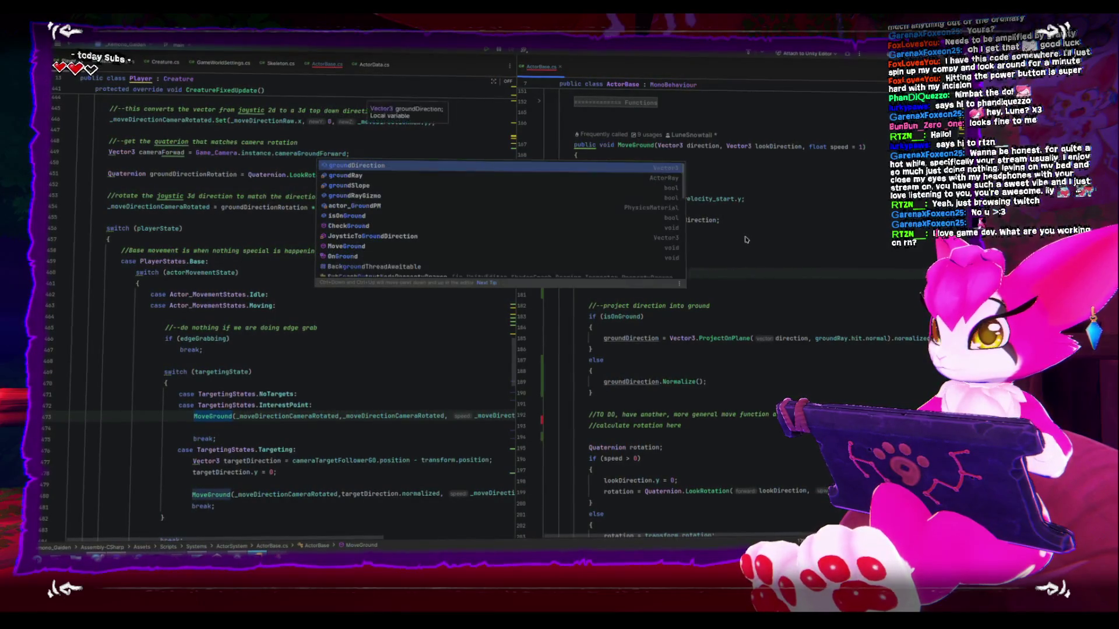
pyautogui.write('-=')
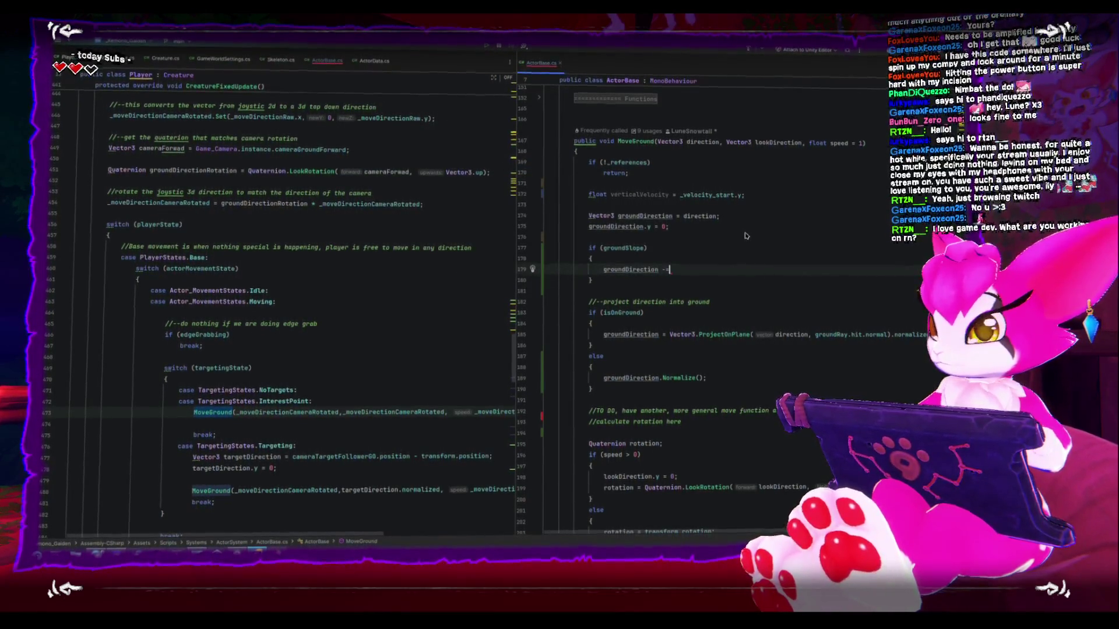
pyautogui.press('BackSpace')
pyautogui.press('BackSpace')
pyautogui.write('+= ')
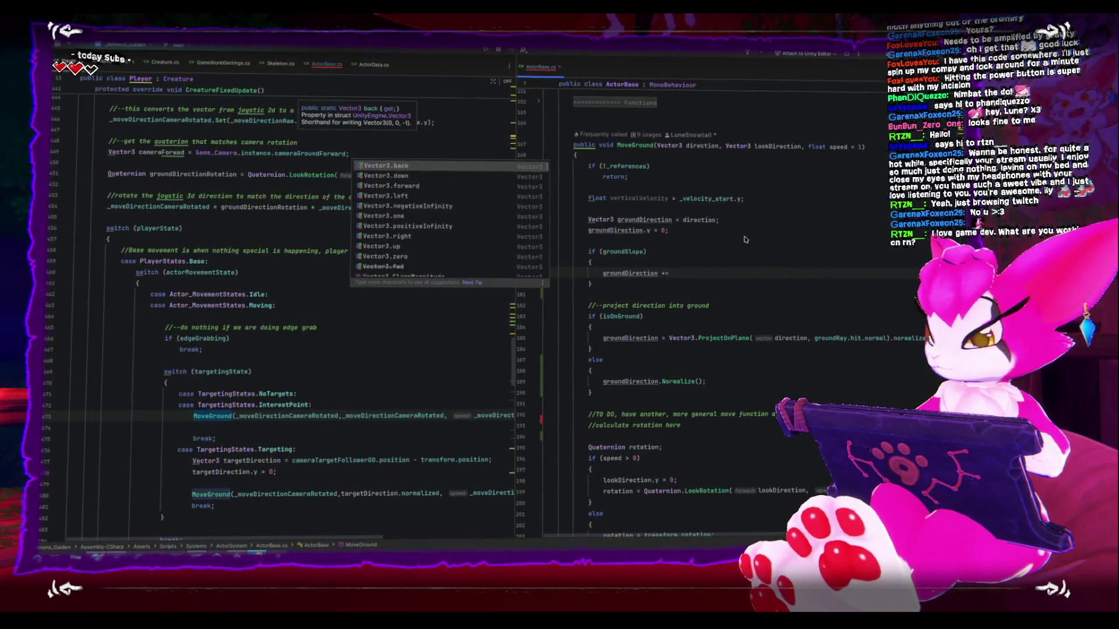
pyautogui.write('oundr')
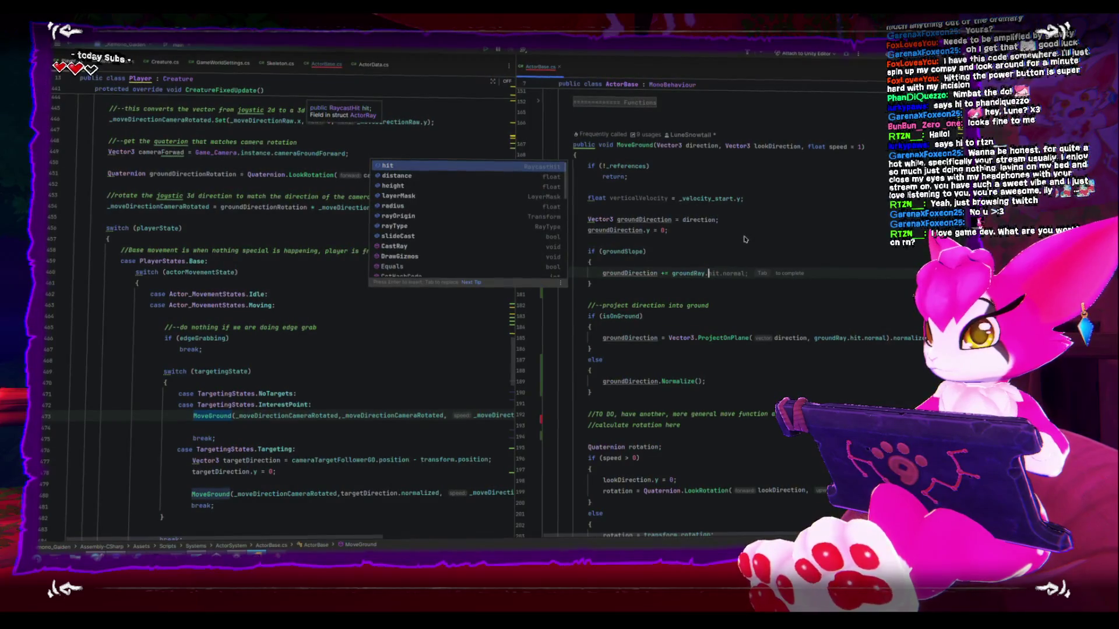
pyautogui.press('BackSpace')
pyautogui.write('.x')
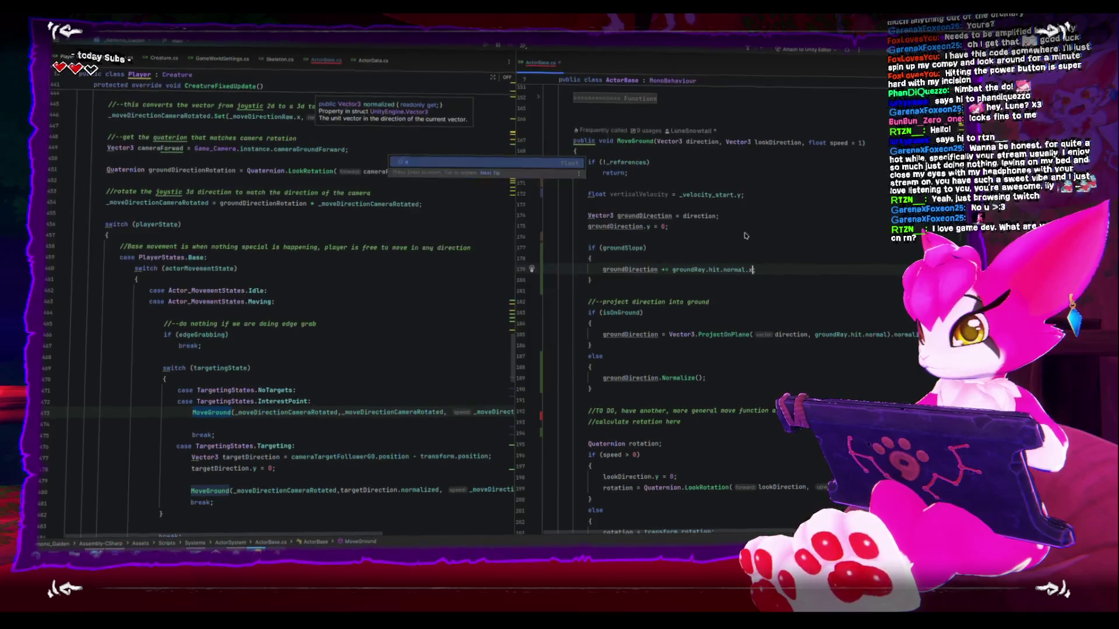
pyautogui.write(';')
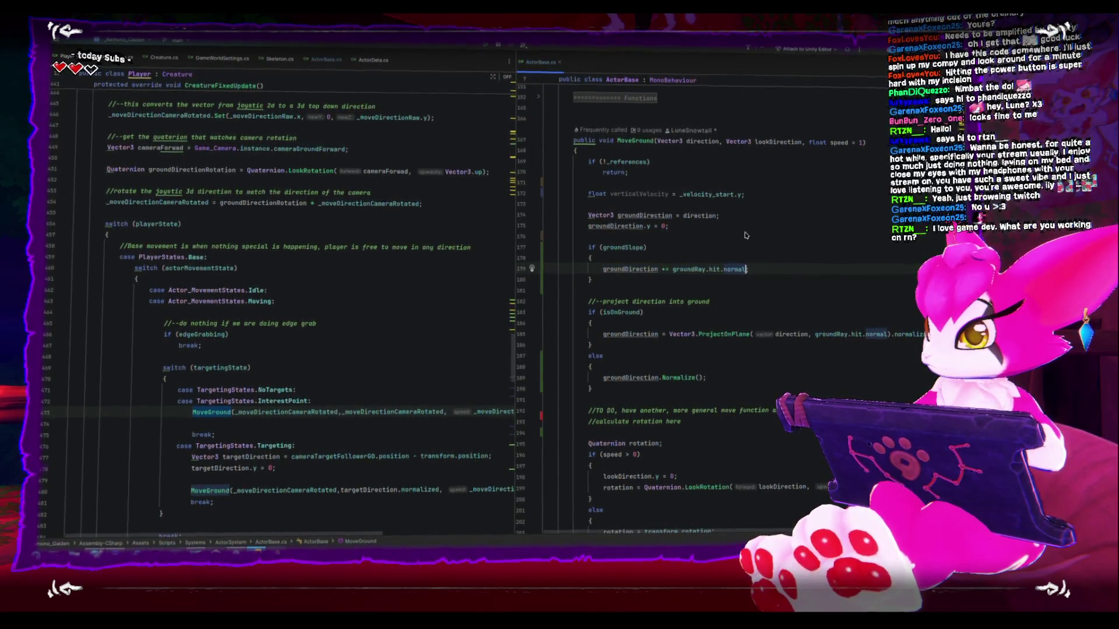
# Move the groundSlope block above groundDirection.y = 0, then return to Unity.
pyautogui.hotkey('ctrl', 'w')
pyautogui.hotkey('ctrl', 'w')
pyautogui.hotkey('ctrl', 'w')
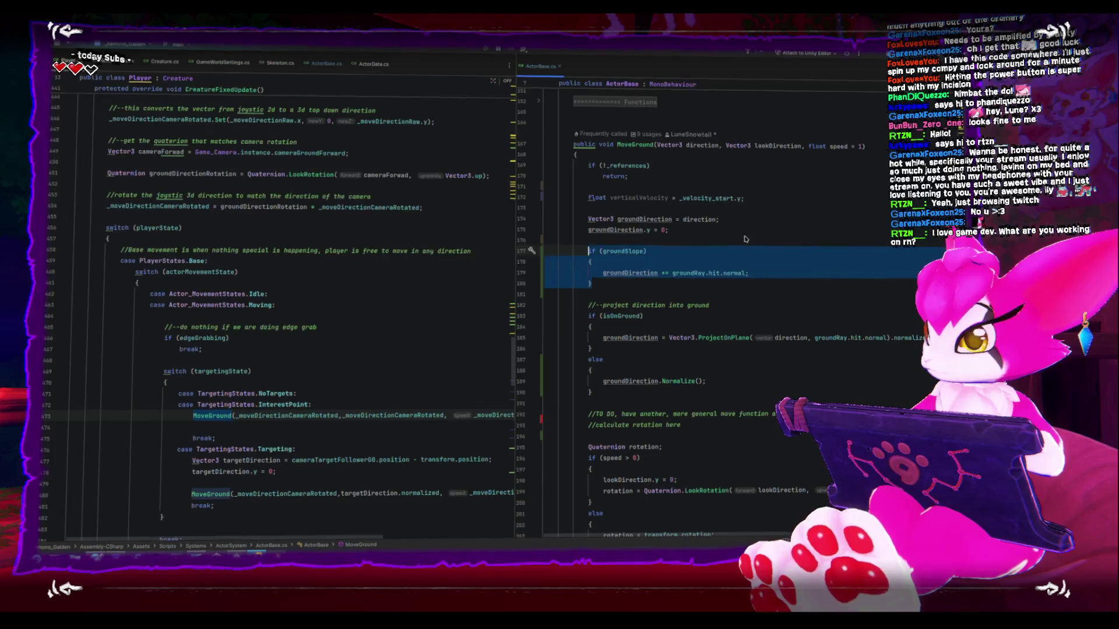
pyautogui.press('Up')
pyautogui.hotkey('ctrl', 'v')
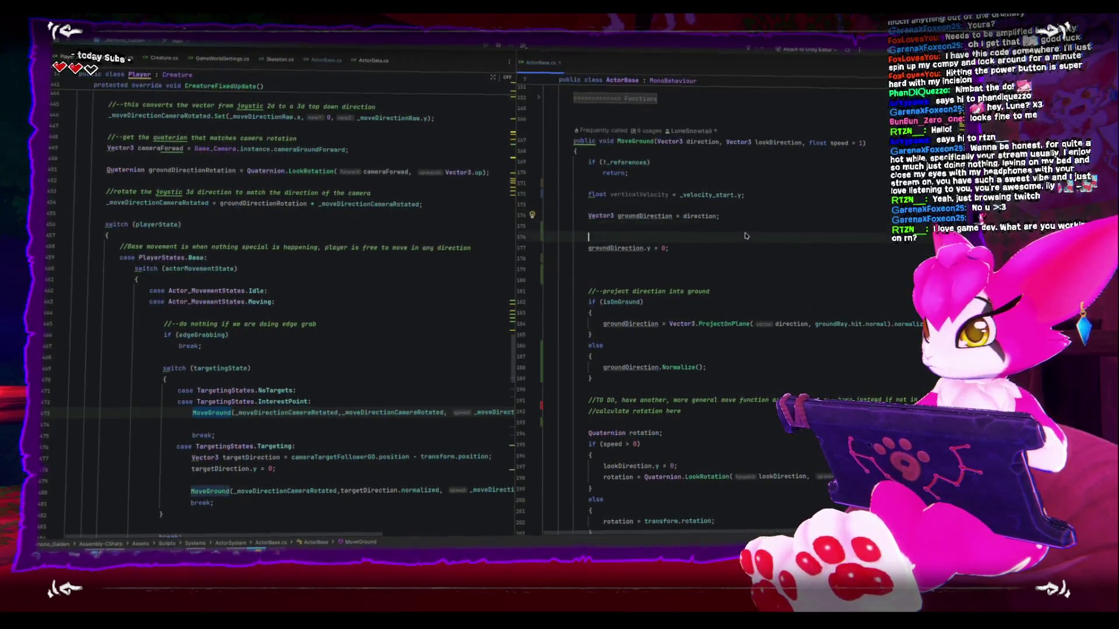
pyautogui.press('Up')
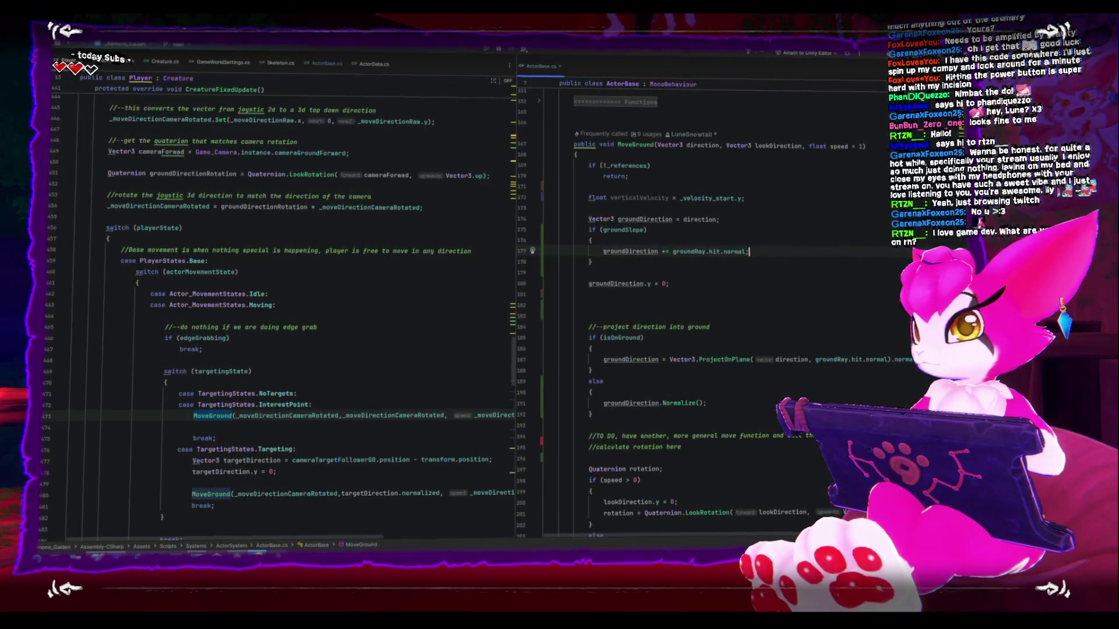
pyautogui.hotkey('alt', 'Tab')
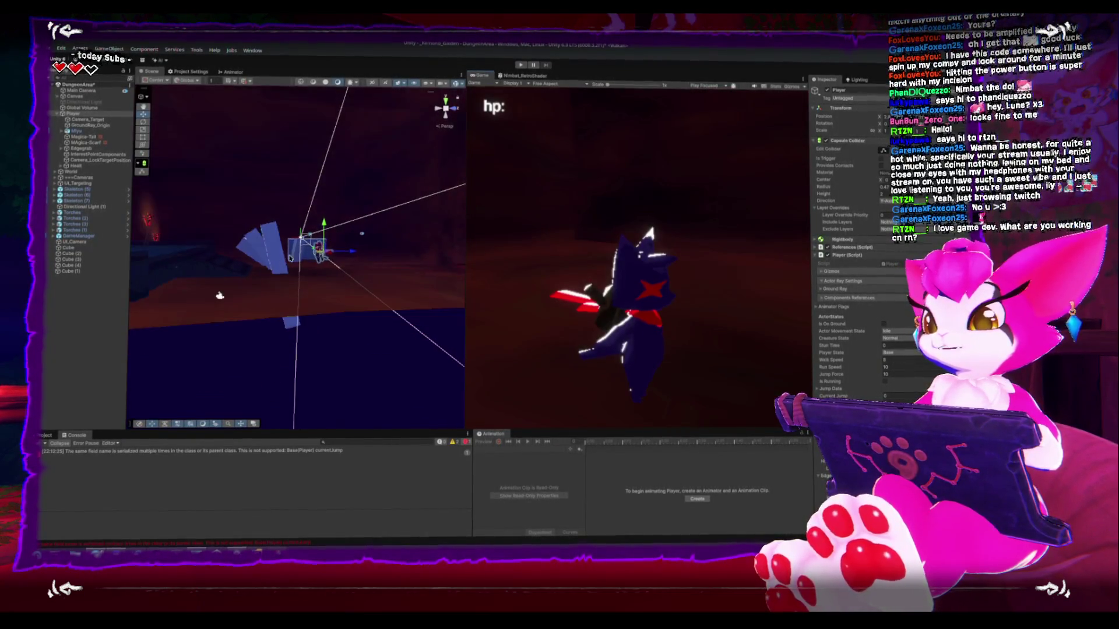
# Enter Play mode and run and jump the character across the steep white slope blocks.
pyautogui.click(522, 67)
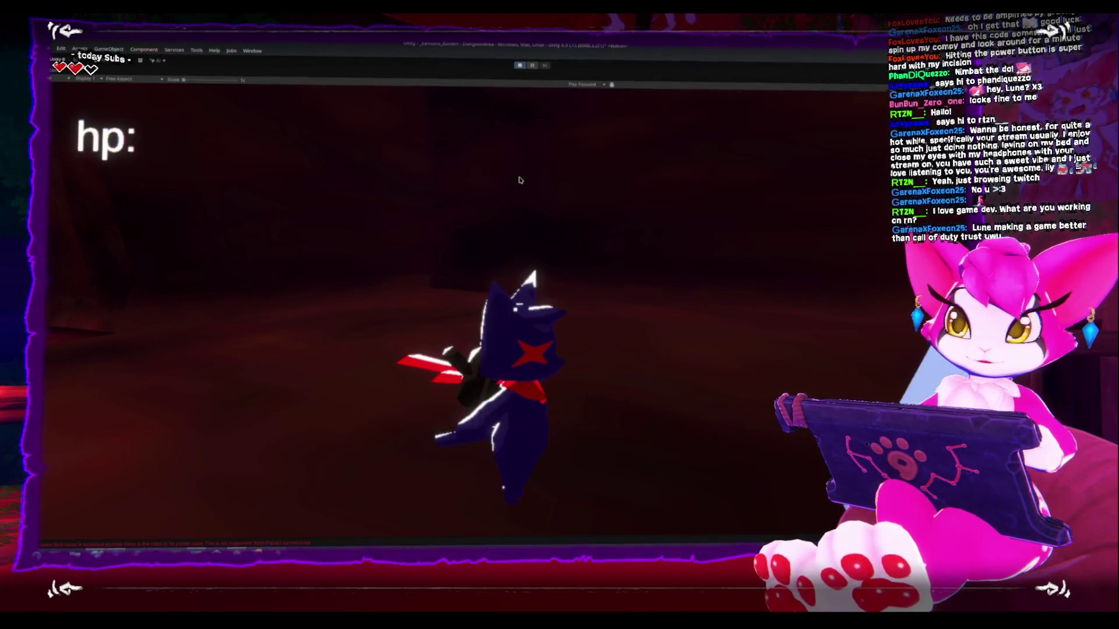
pyautogui.press('s')
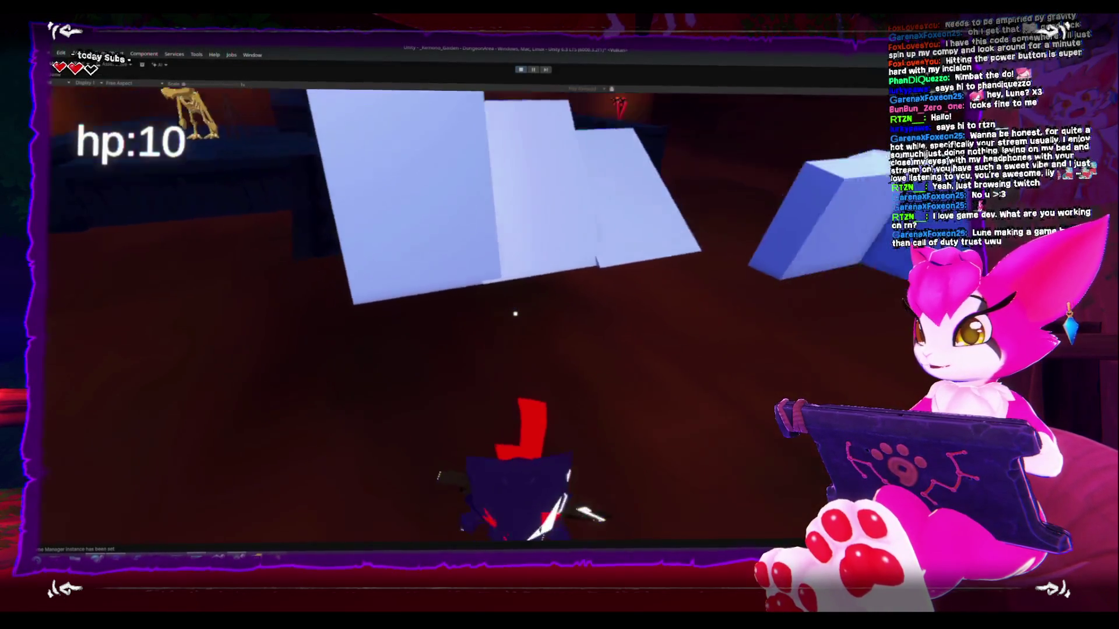
pyautogui.press('w')
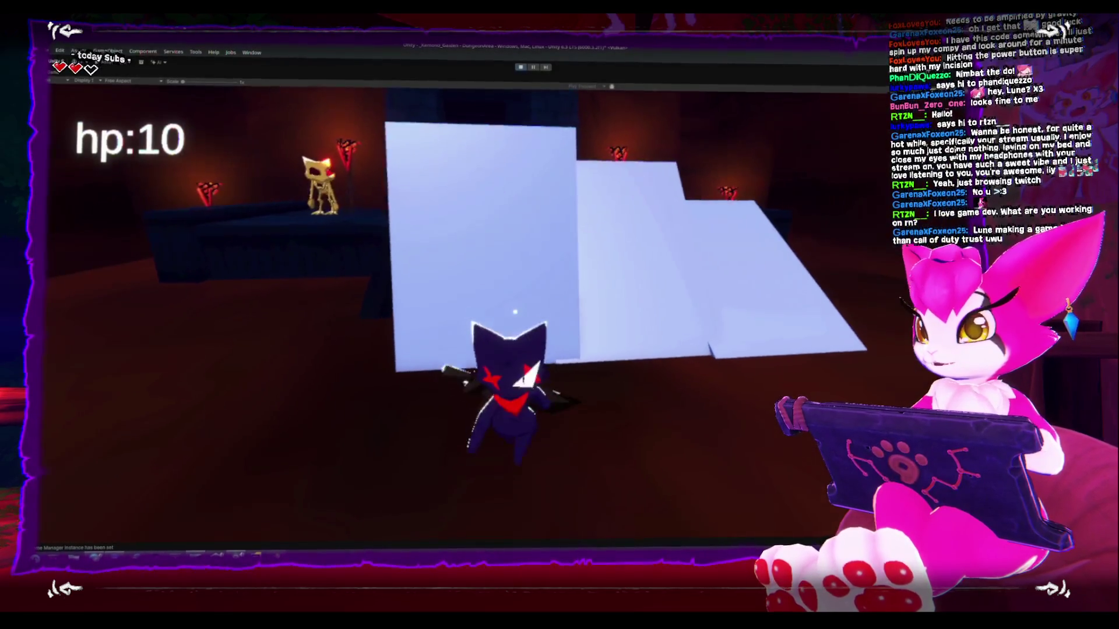
pyautogui.press('space')
pyautogui.press('w')
pyautogui.press('space')
pyautogui.press('space')
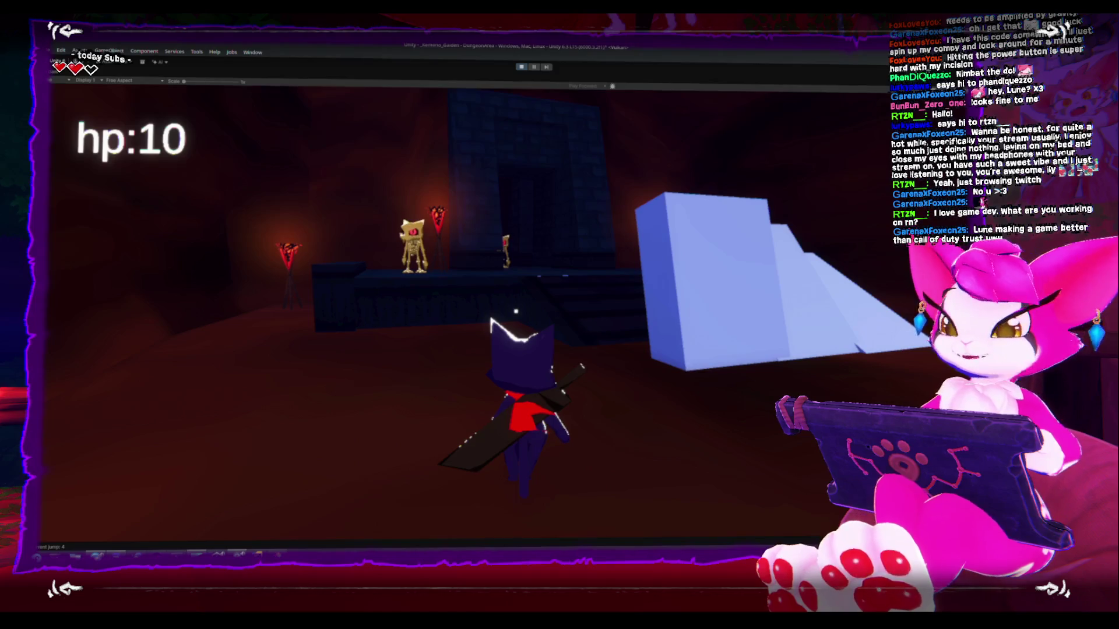
pyautogui.press('w')
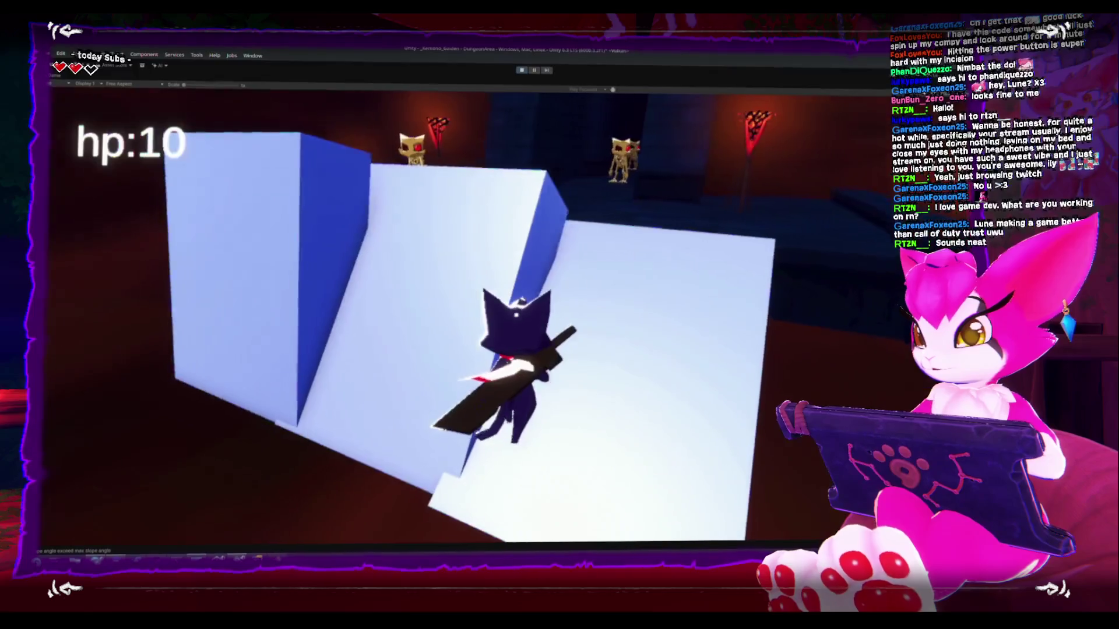
pyautogui.press('space')
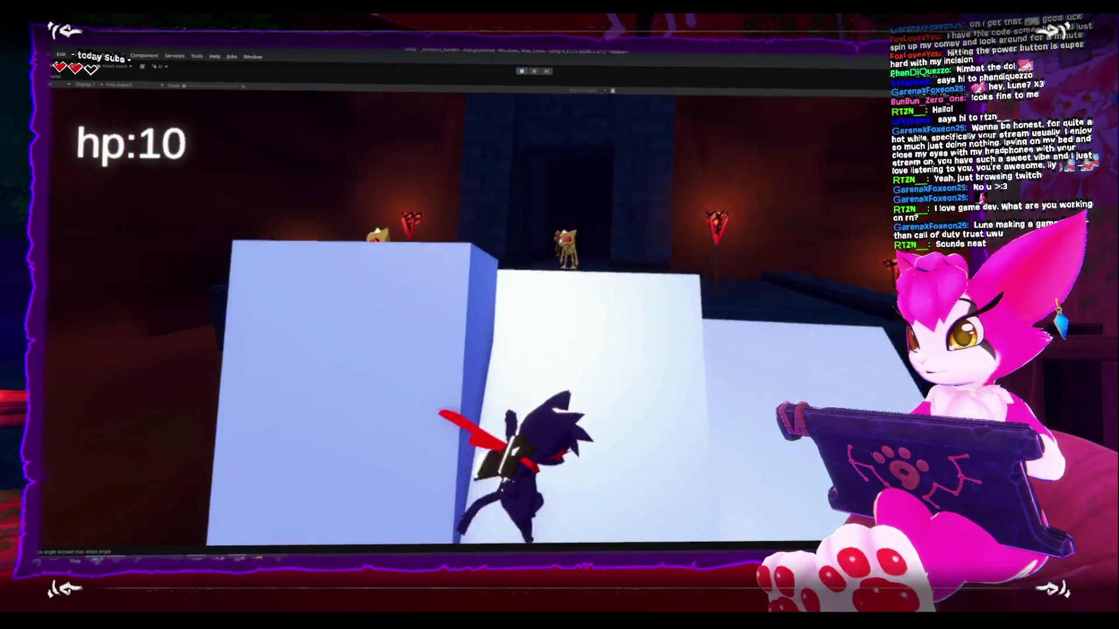
pyautogui.press('w')
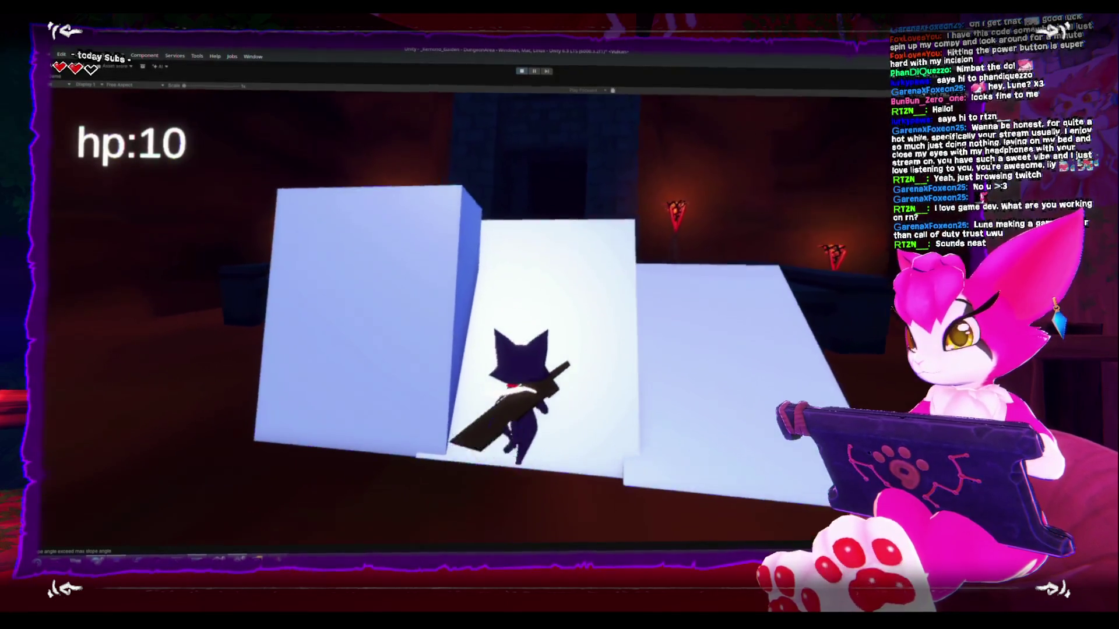
pyautogui.press('w')
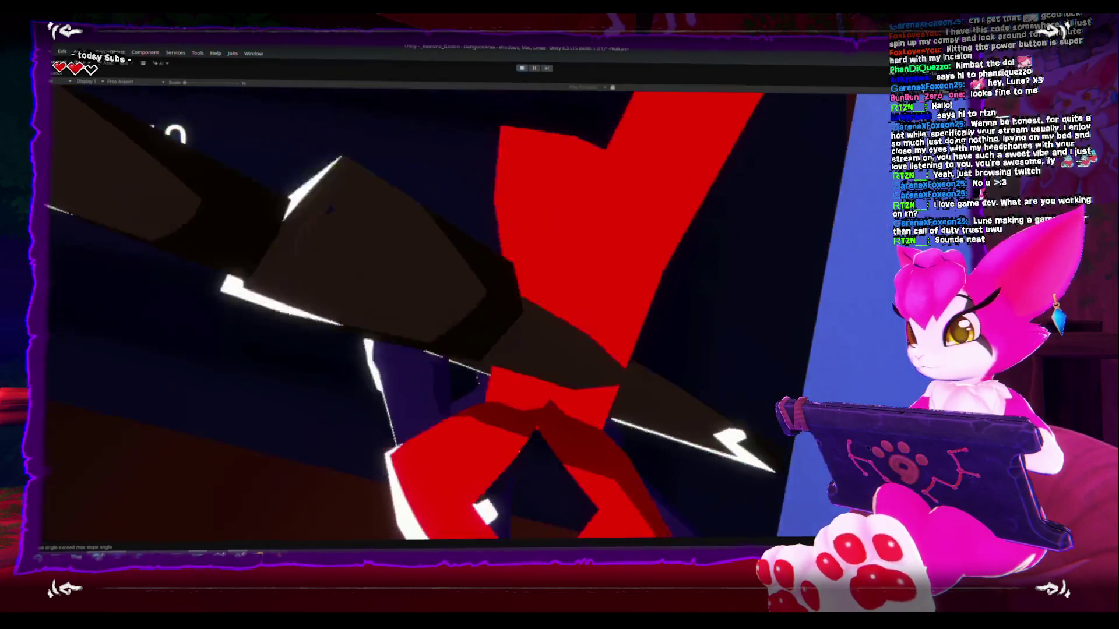
pyautogui.press('w')
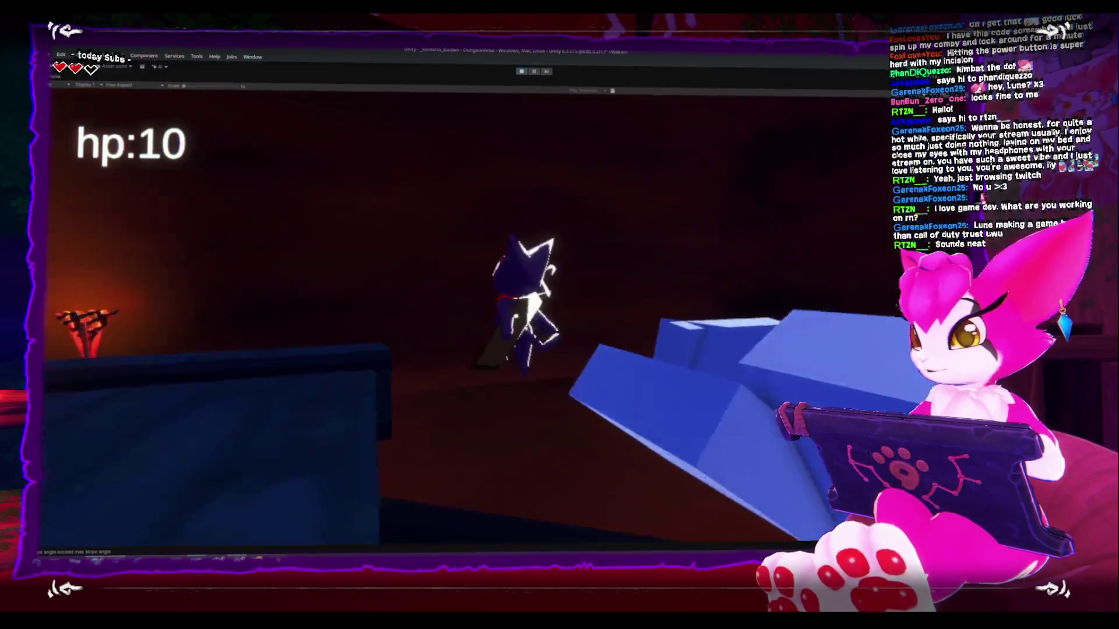
pyautogui.press('w')
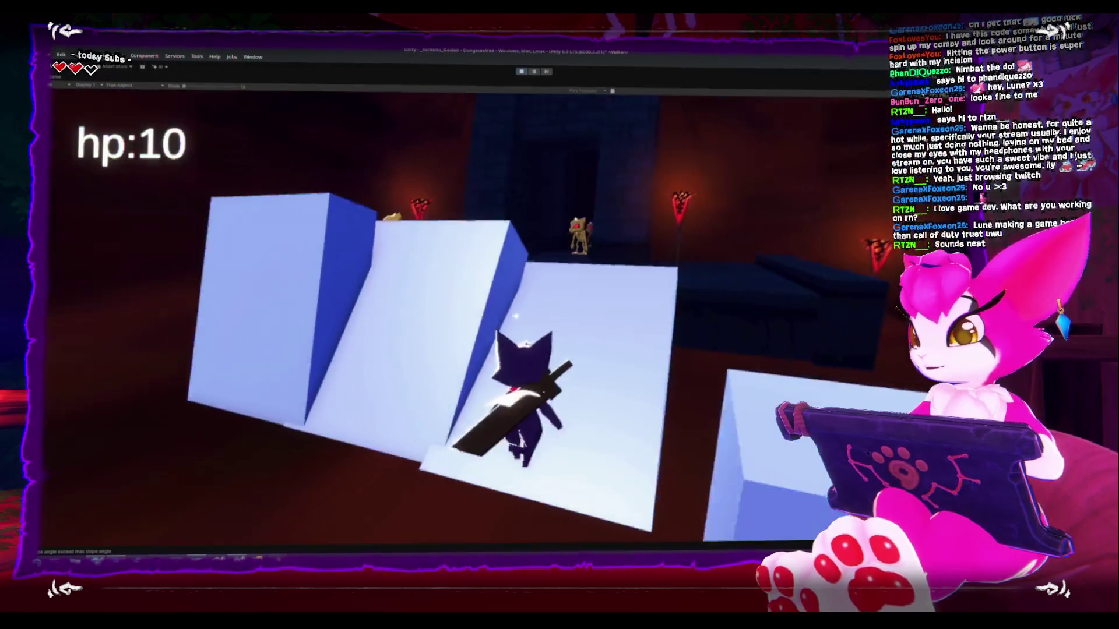
pyautogui.press('w')
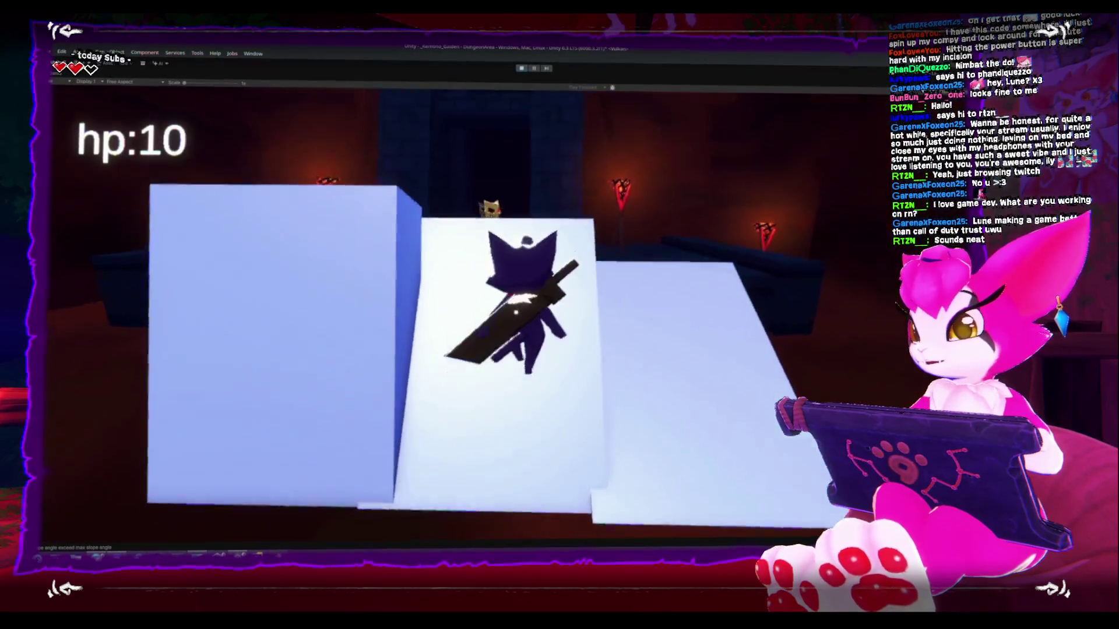
pyautogui.press('w')
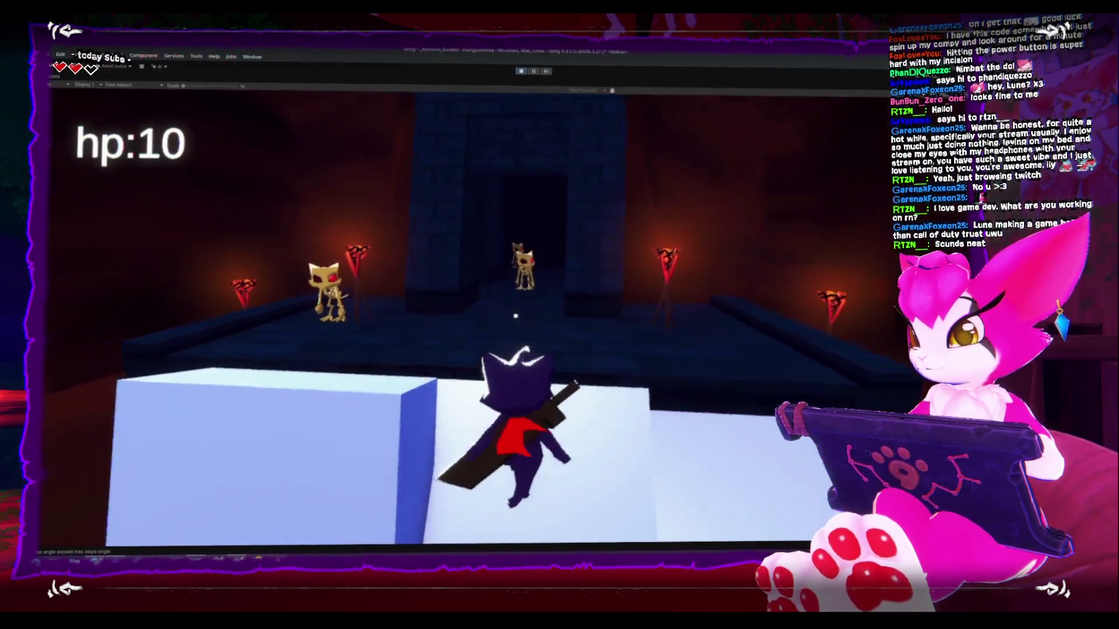
pyautogui.press('w')
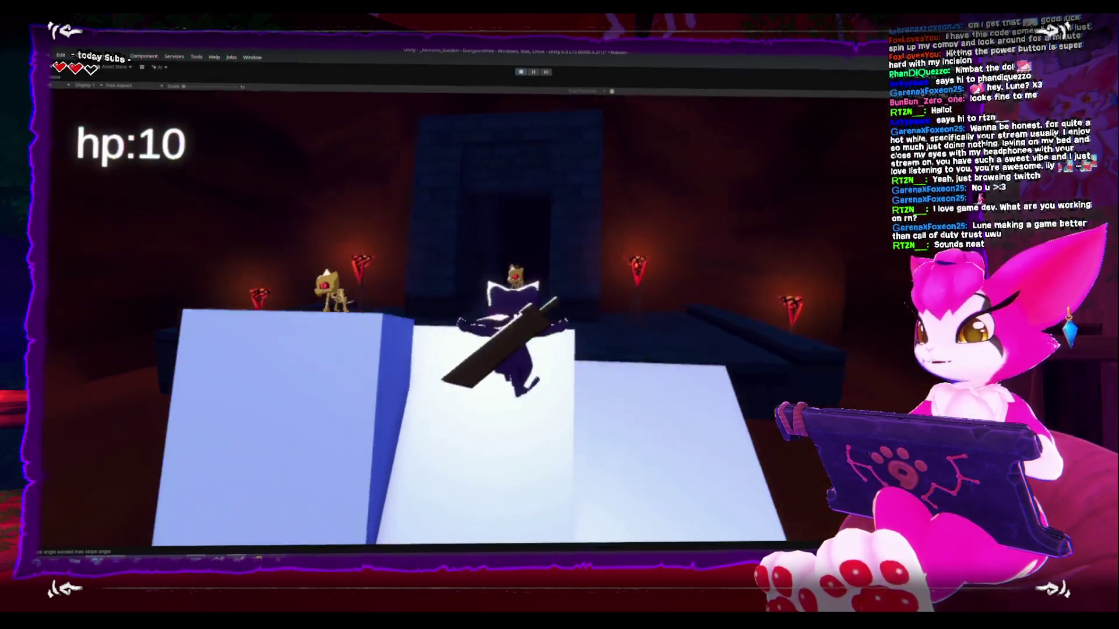
pyautogui.press('w')
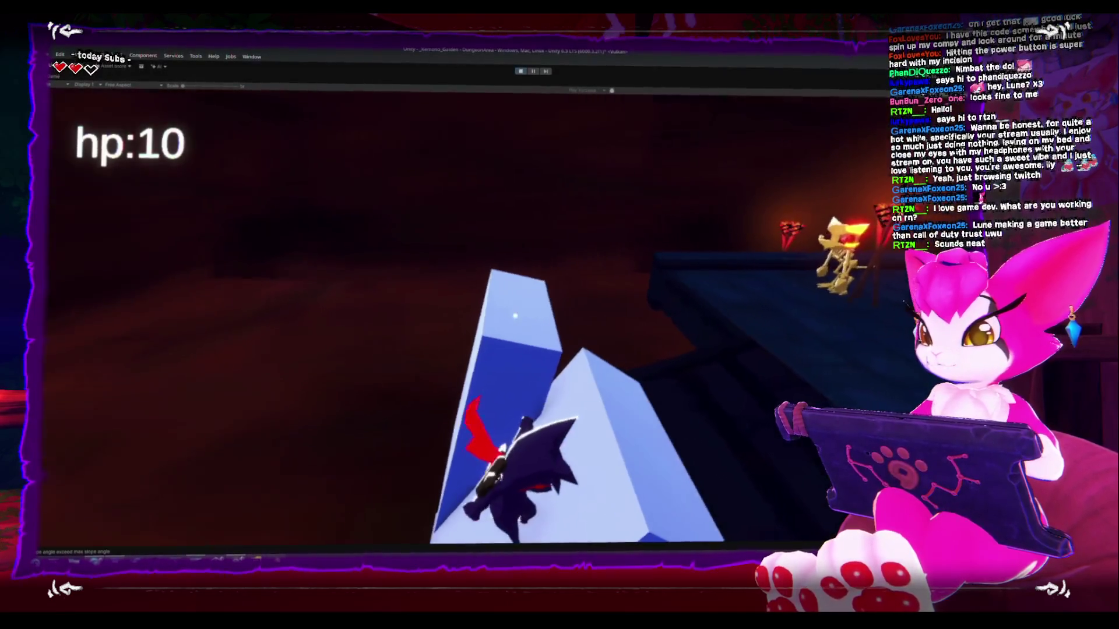
pyautogui.press('w')
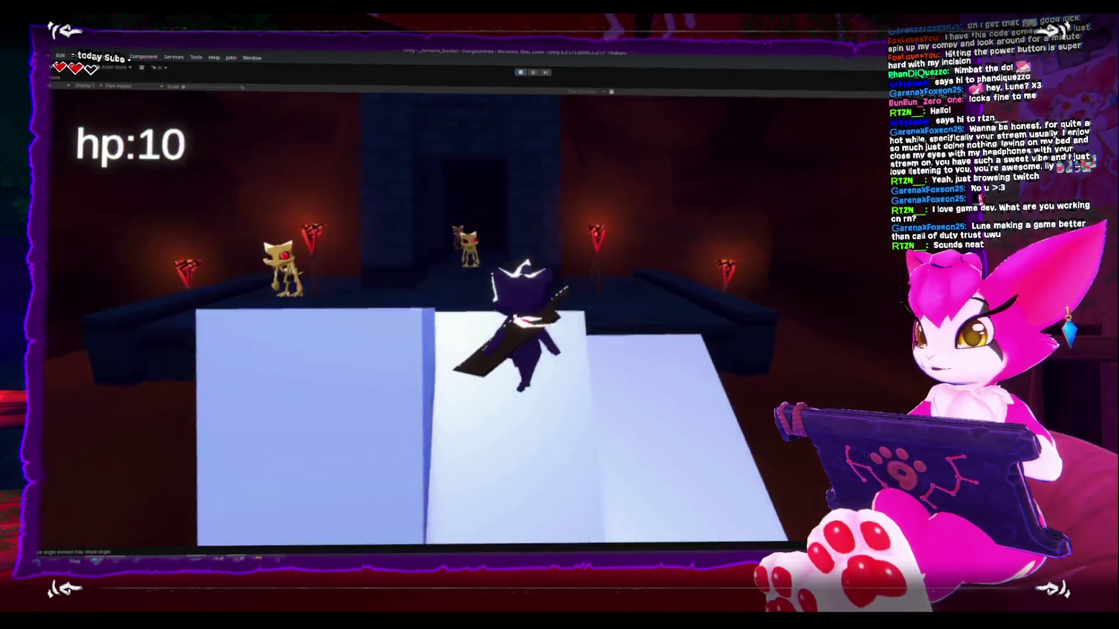
pyautogui.press('w')
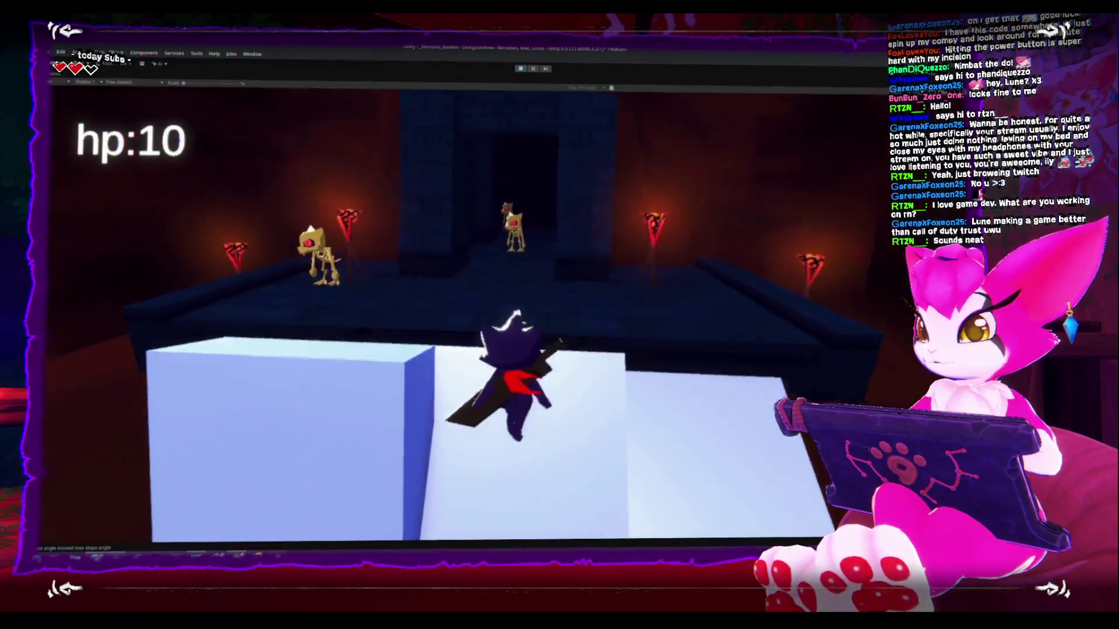
pyautogui.press('space')
# Climb the white slope onto the ledge and run past the torch toward the skeletons.
pyautogui.press('s')
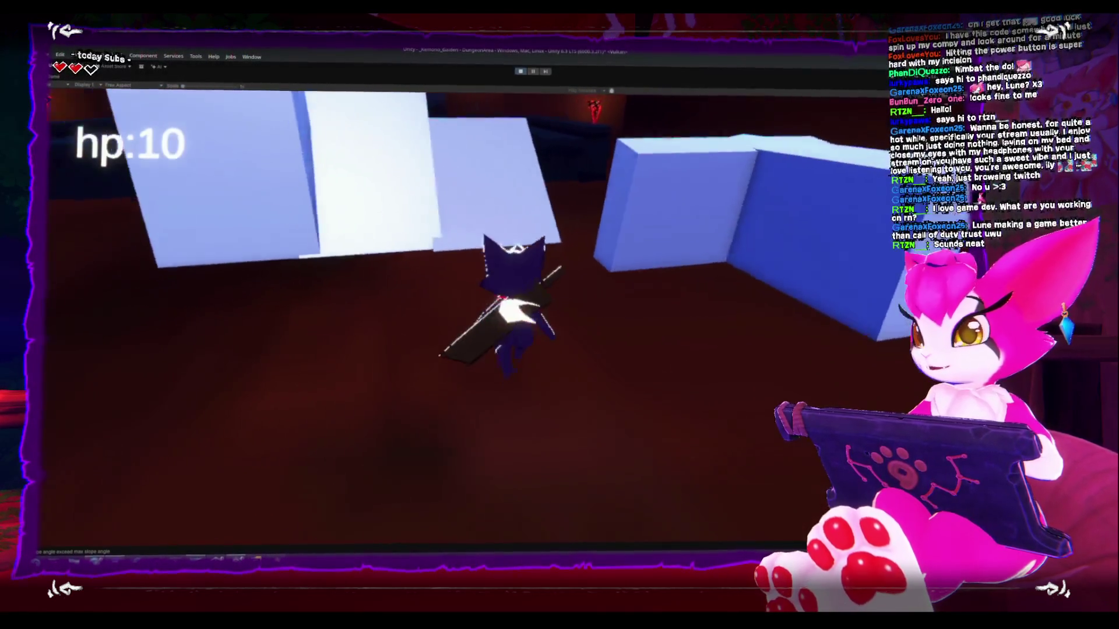
pyautogui.press('w')
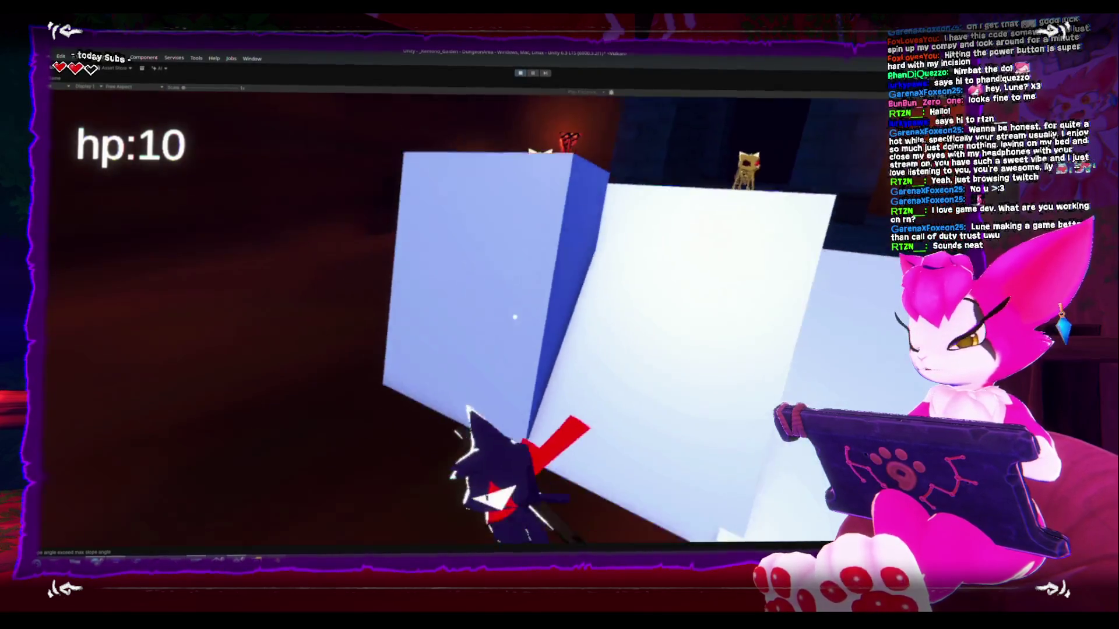
pyautogui.press('space')
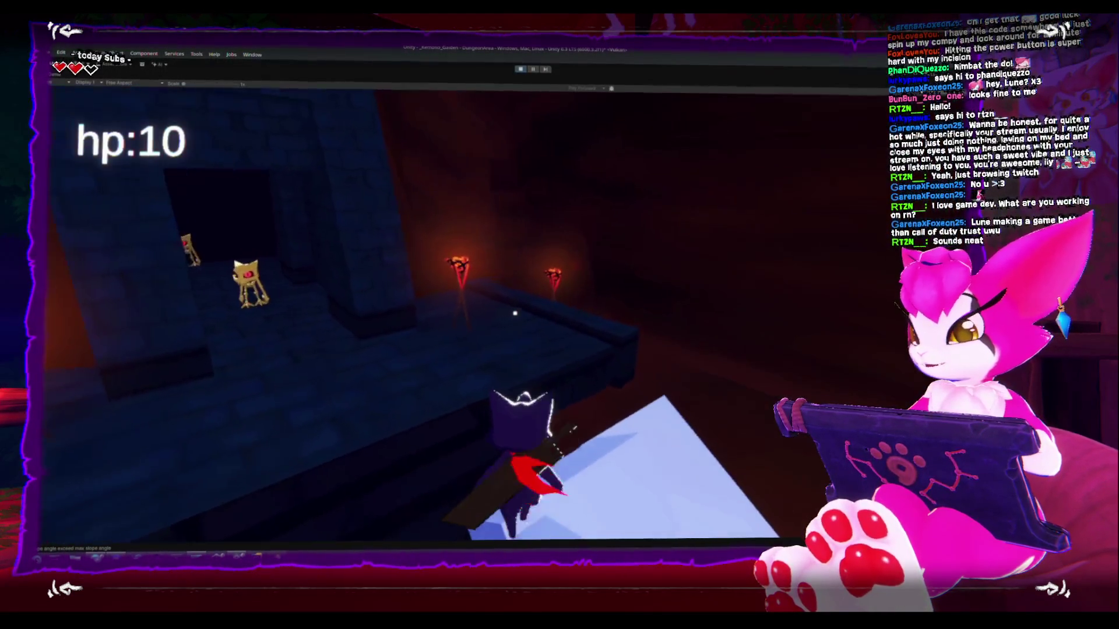
pyautogui.press('w')
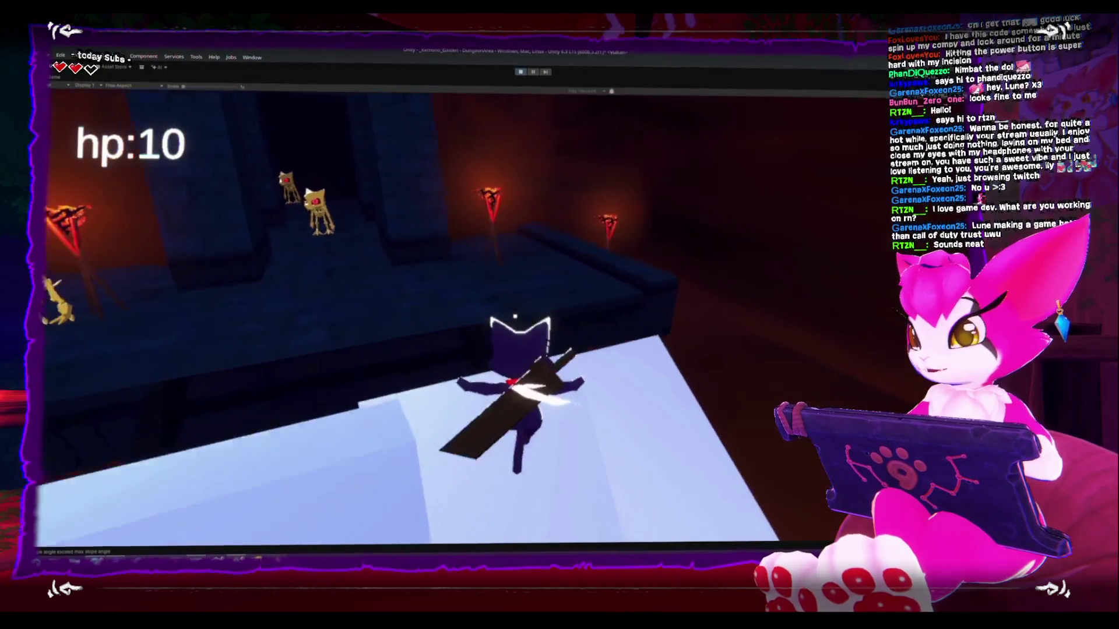
pyautogui.press('w')
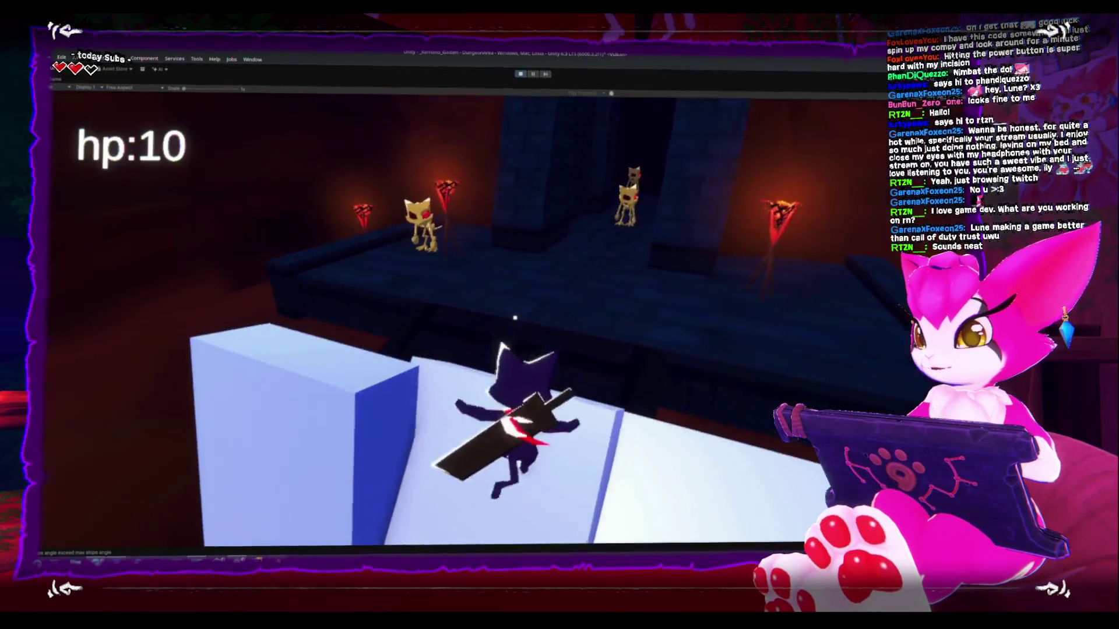
pyautogui.press('w')
pyautogui.press('w')
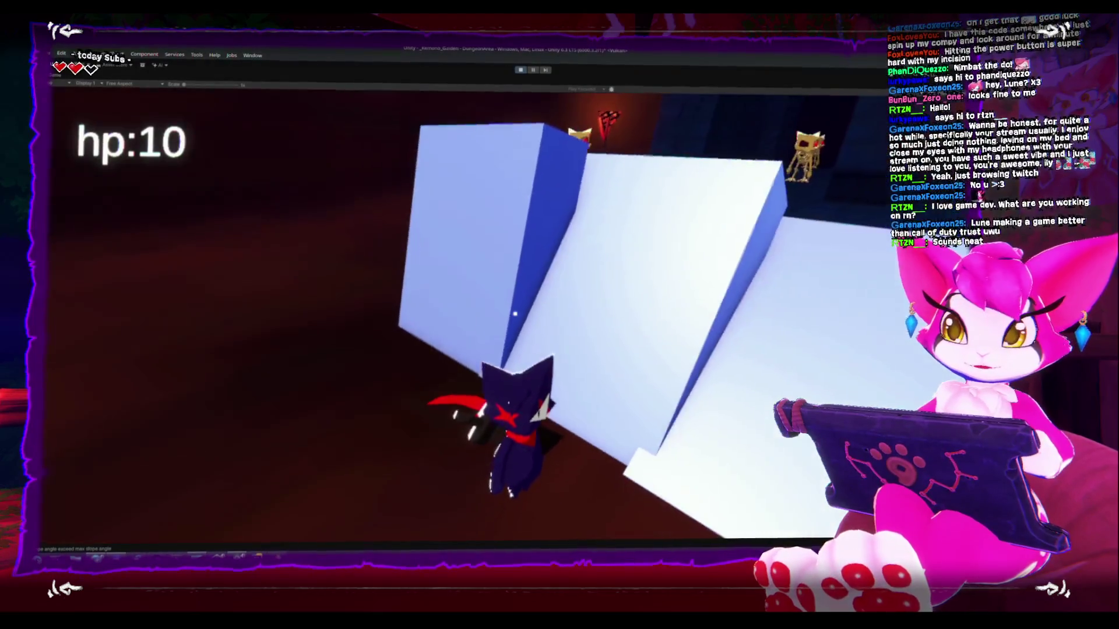
pyautogui.press('w')
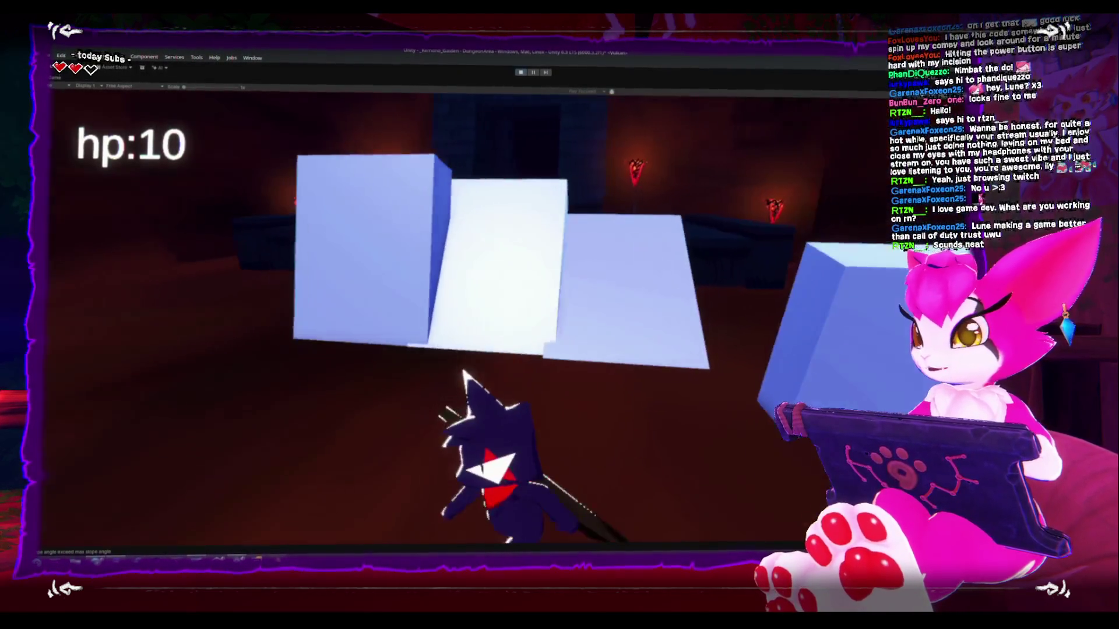
pyautogui.press('w')
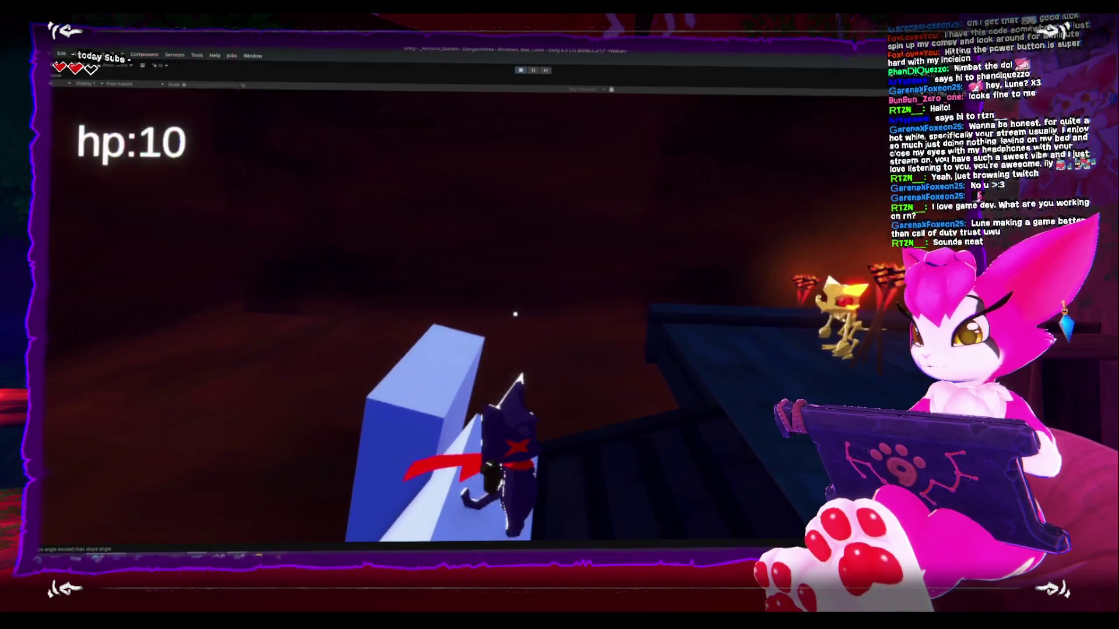
pyautogui.press('a')
pyautogui.press('w')
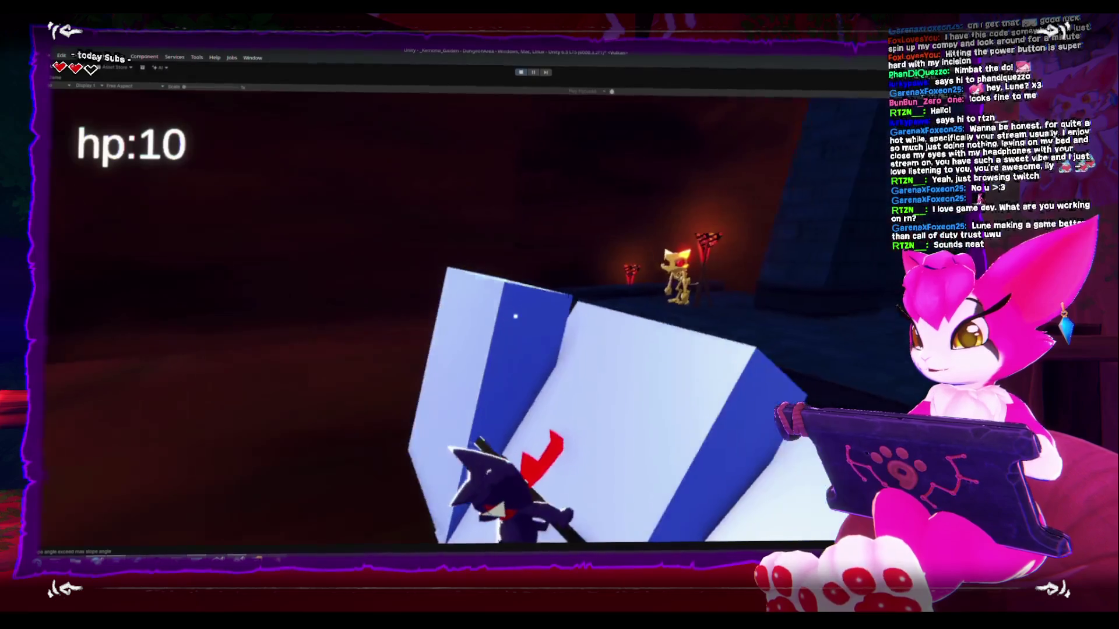
pyautogui.press('w')
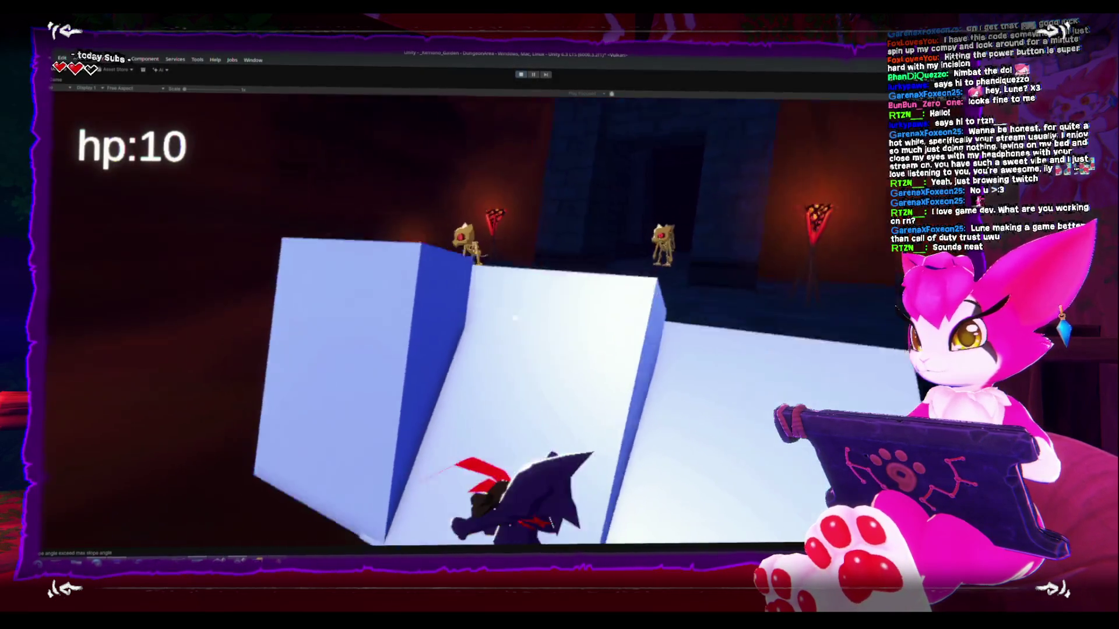
pyautogui.press('space')
pyautogui.press('w')
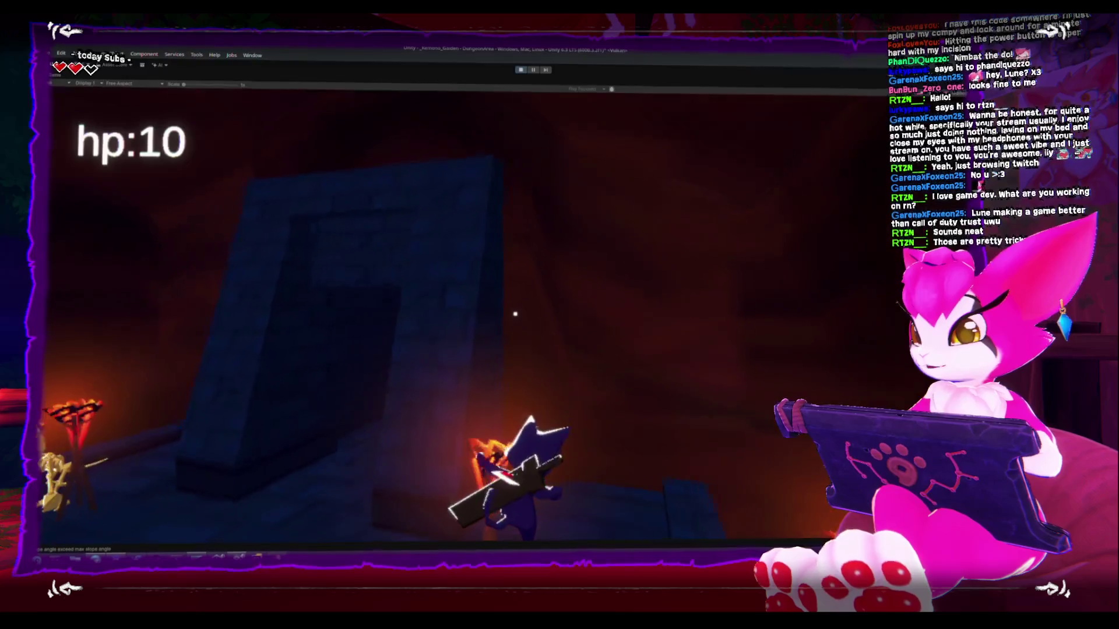
pyautogui.press('w')
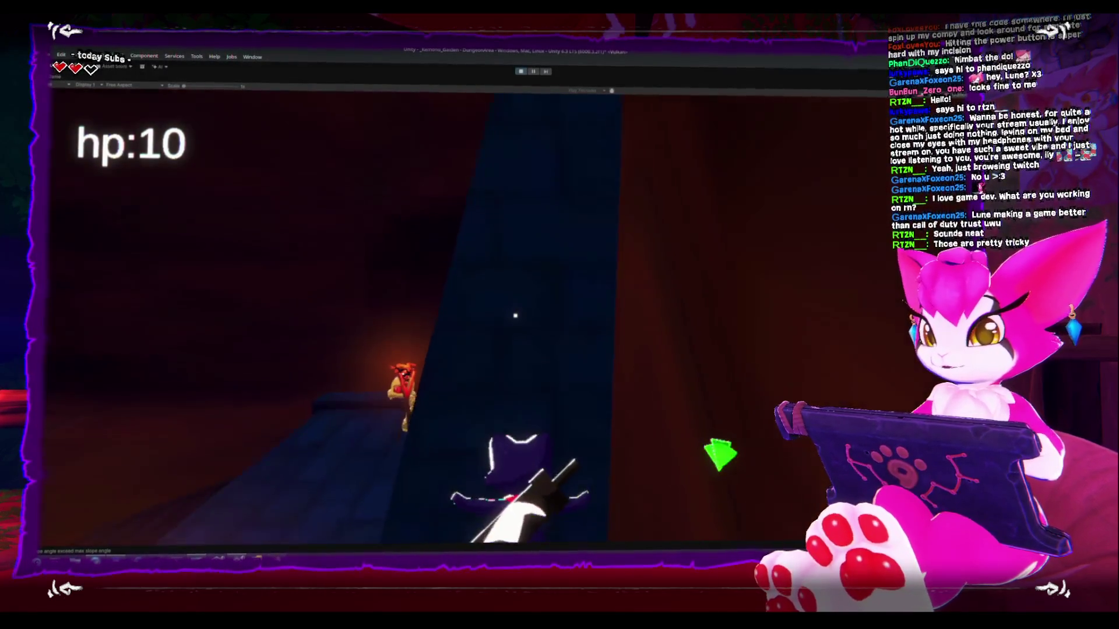
pyautogui.press('w')
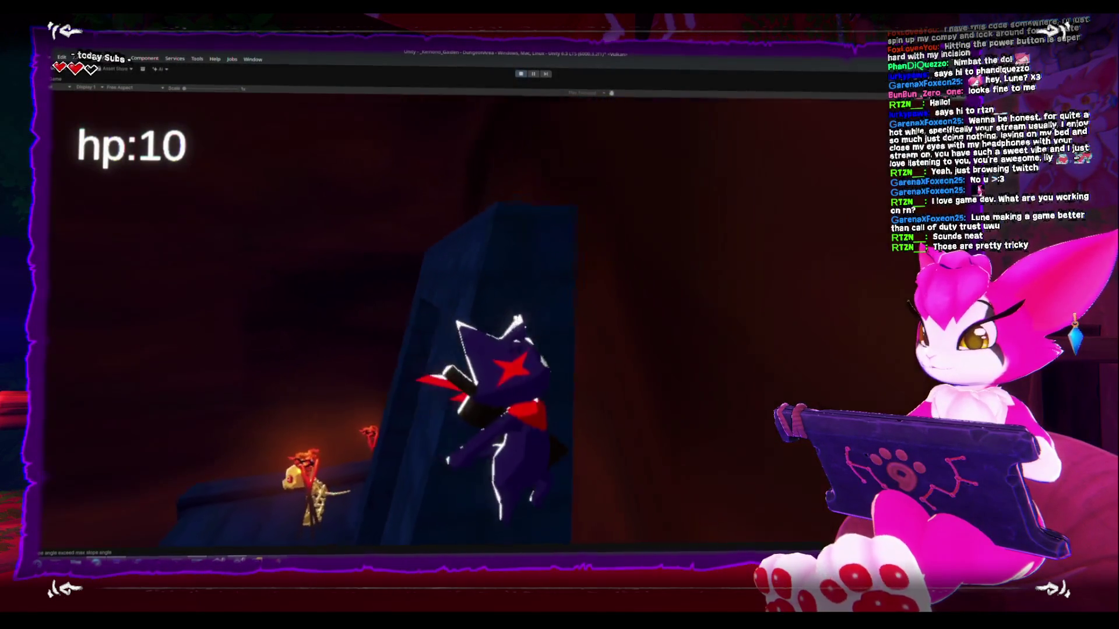
pyautogui.press('w')
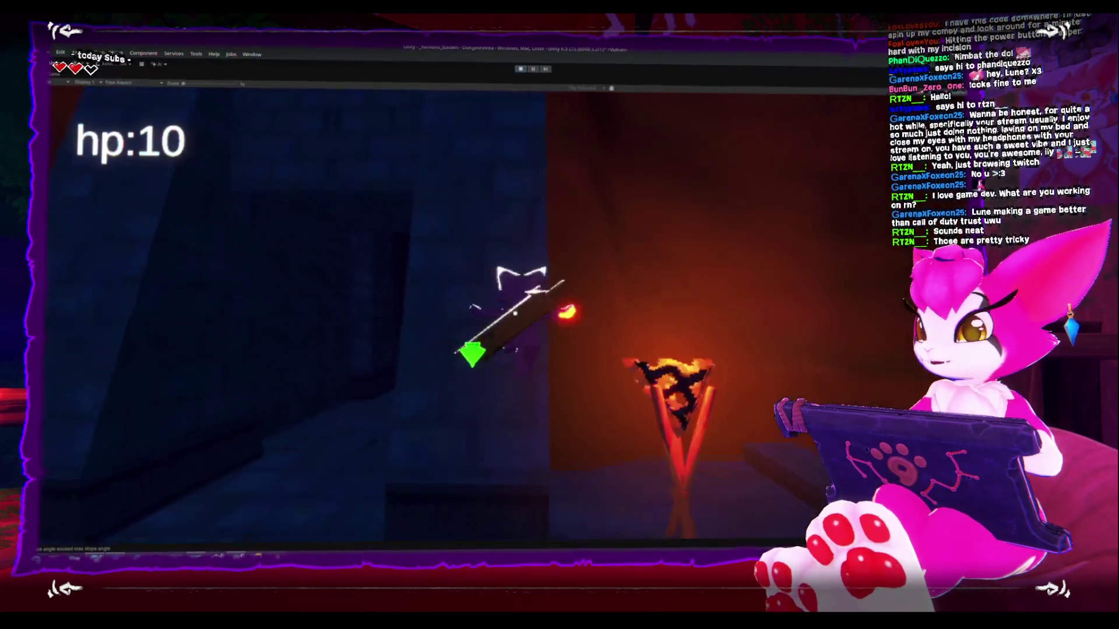
pyautogui.press('w')
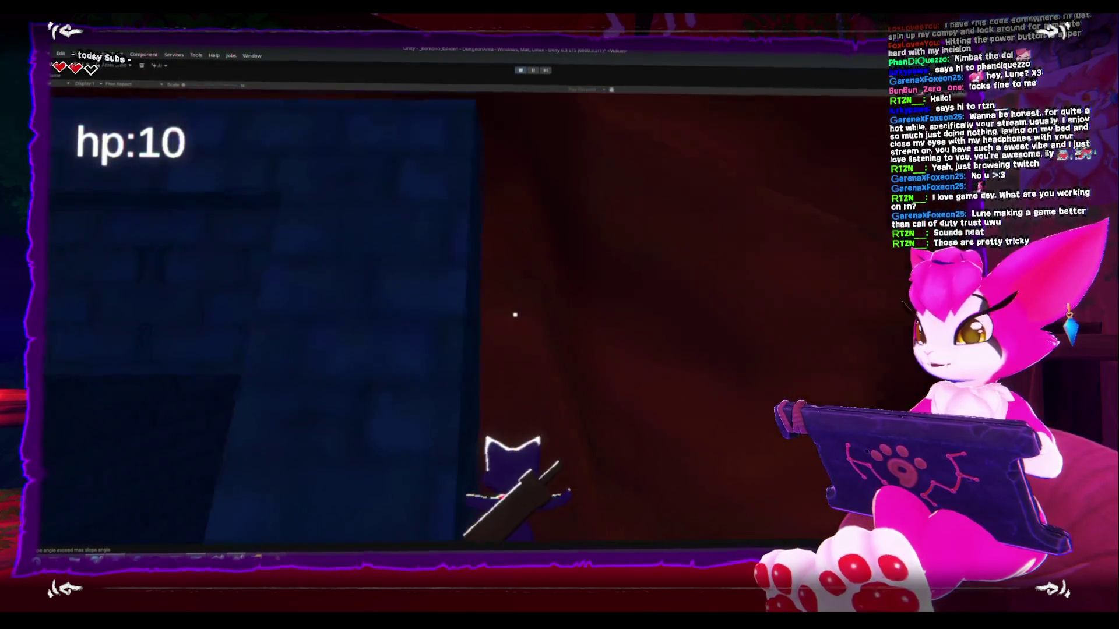
pyautogui.press('w')
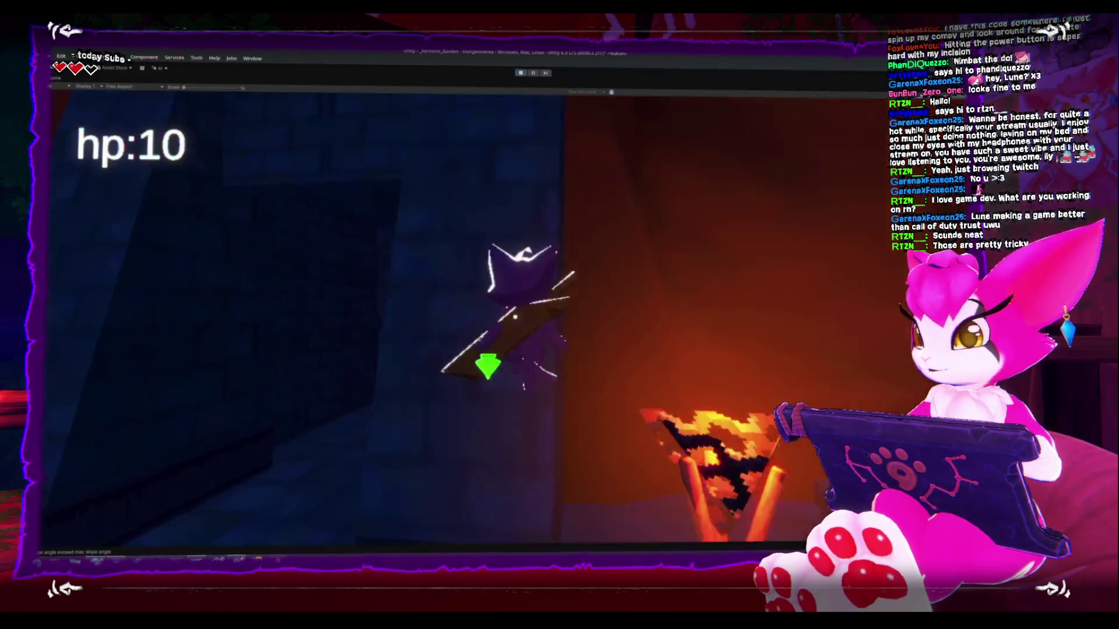
pyautogui.press('w')
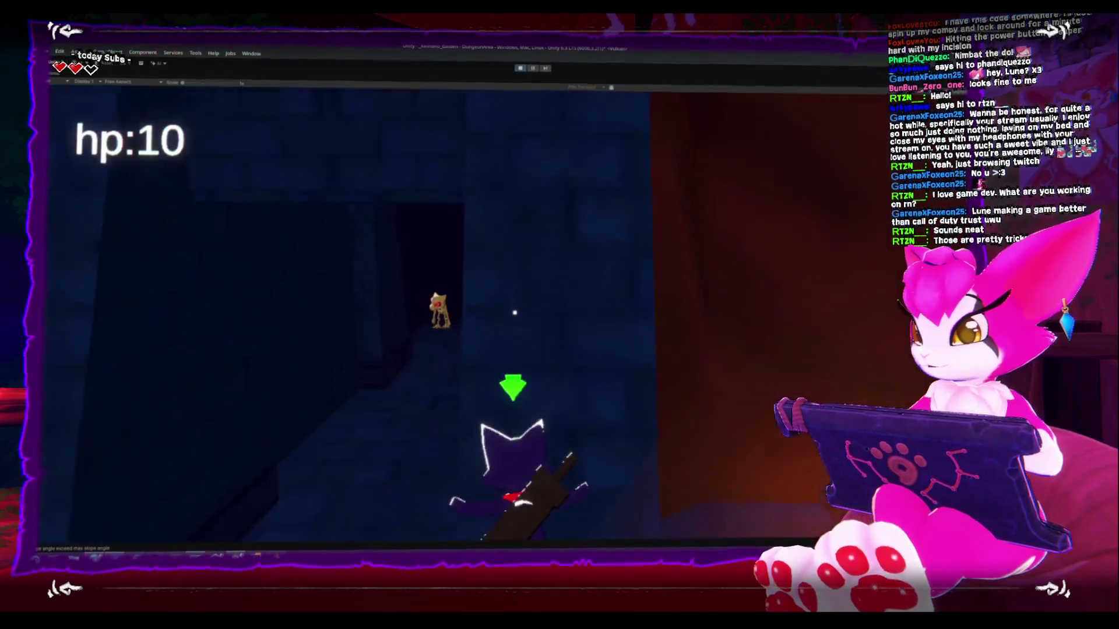
pyautogui.press('w')
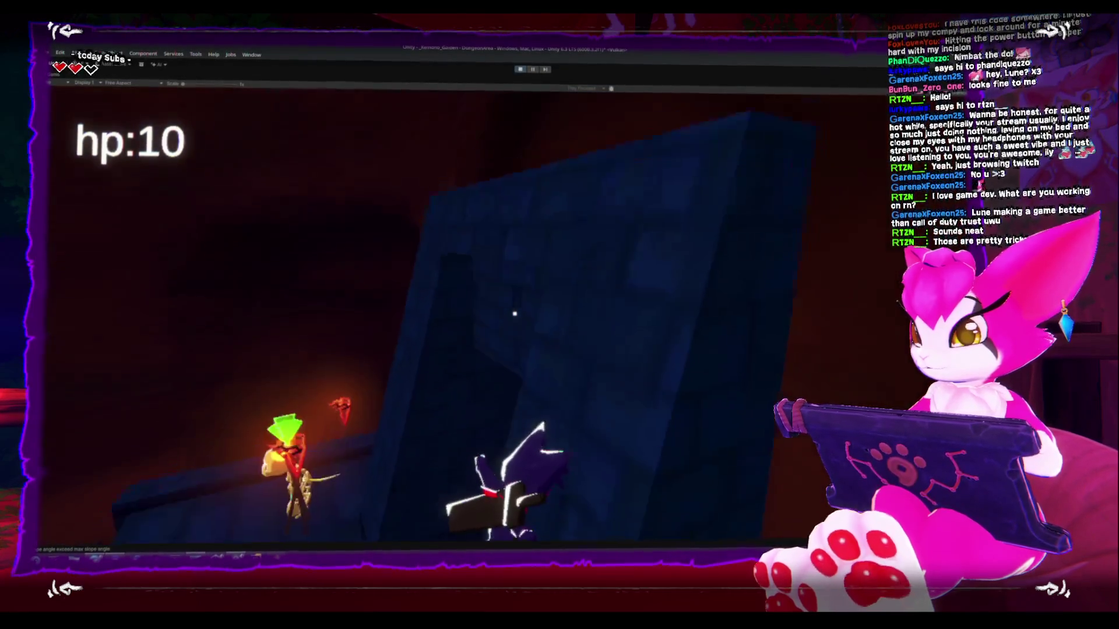
pyautogui.press('w')
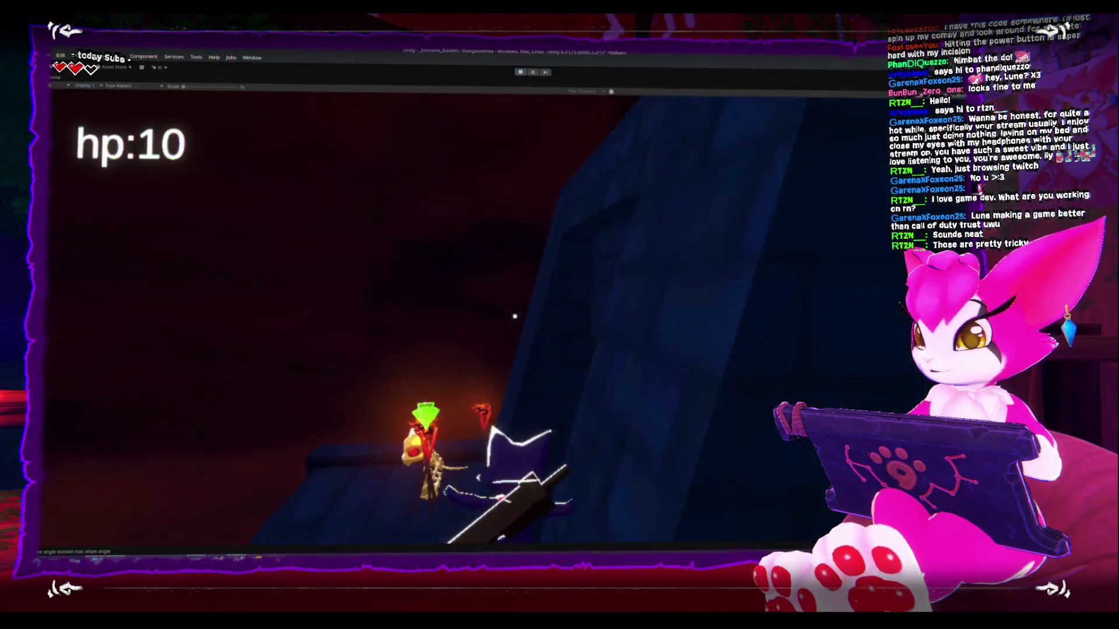
pyautogui.press('space')
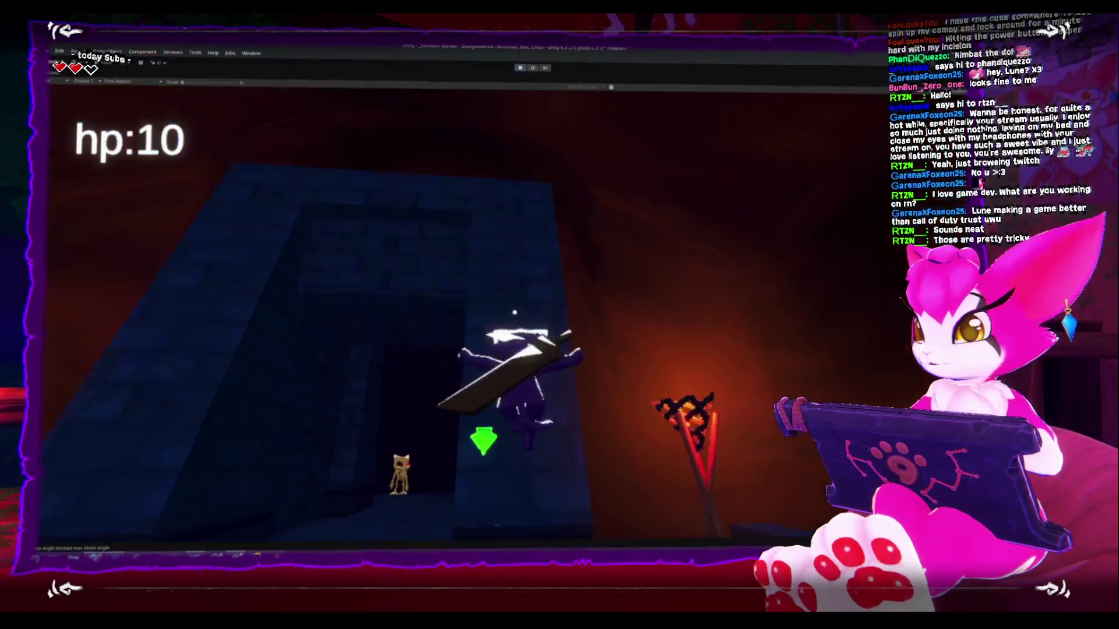
pyautogui.press('w')
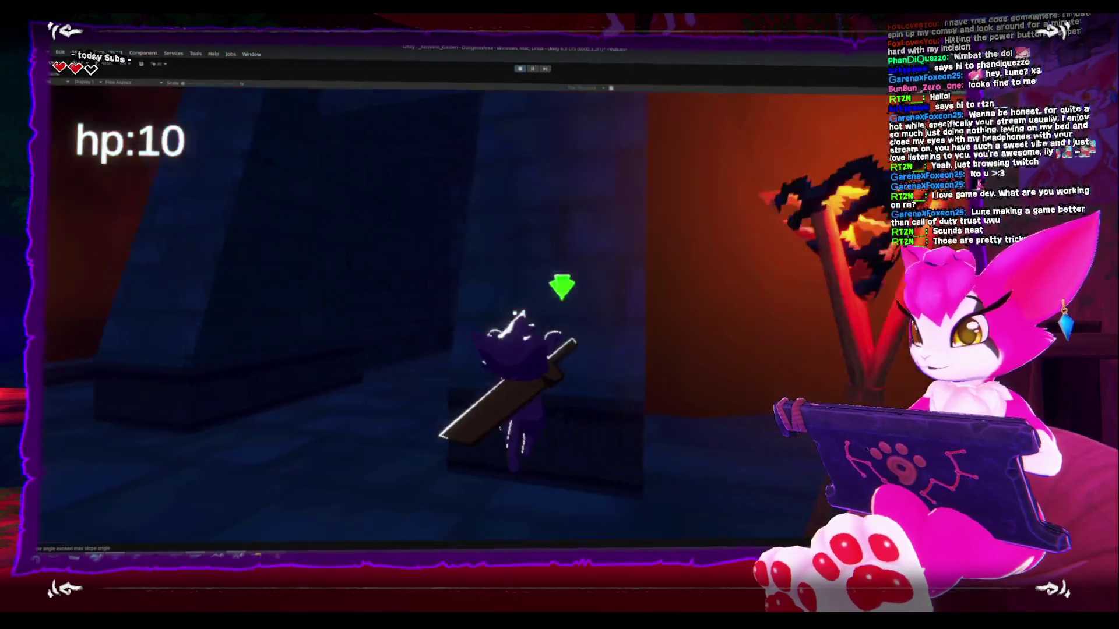
pyautogui.press('space')
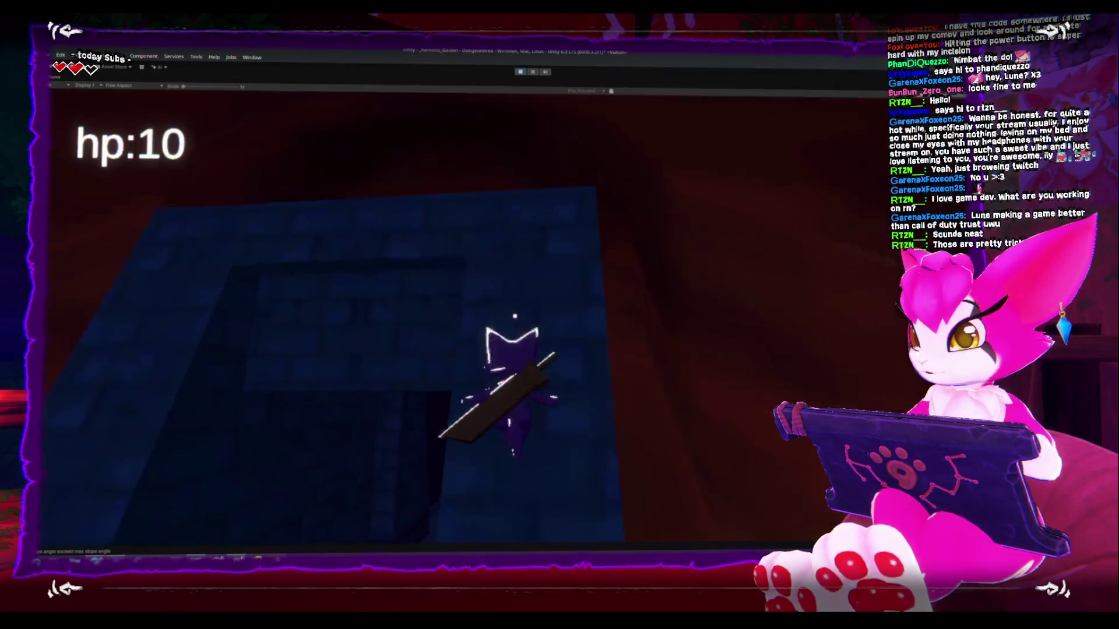
pyautogui.press('space')
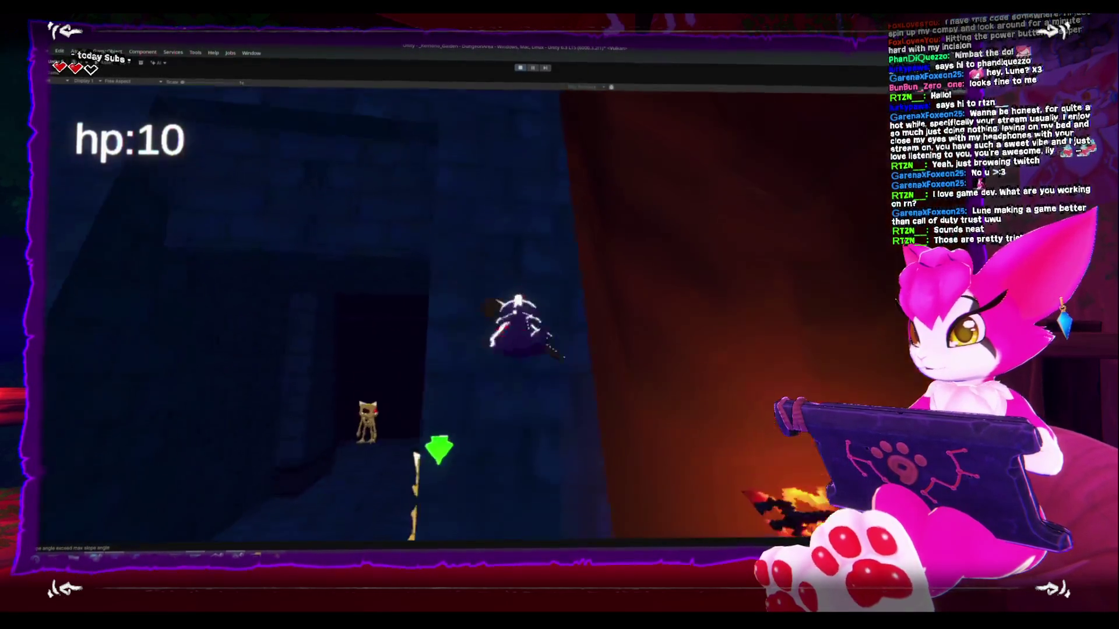
pyautogui.press('w')
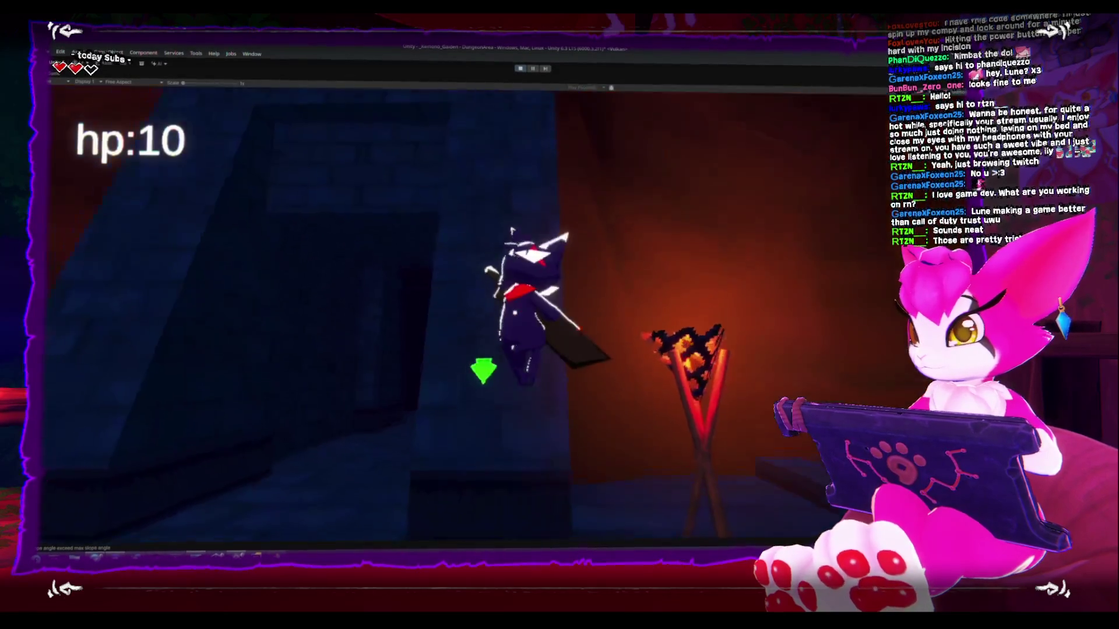
pyautogui.press('w')
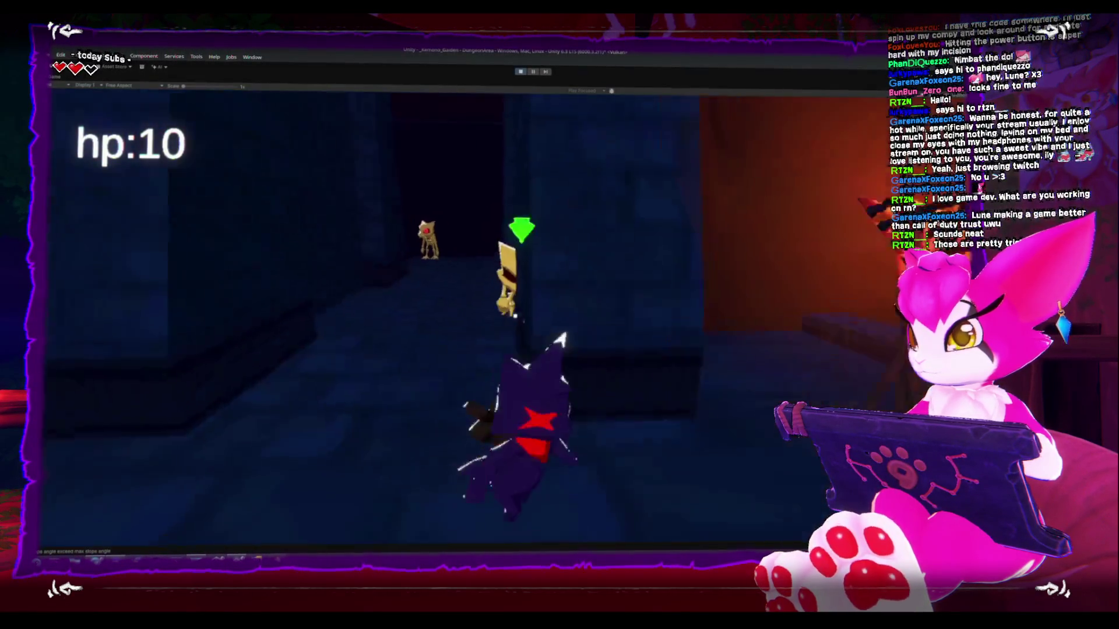
pyautogui.press('space')
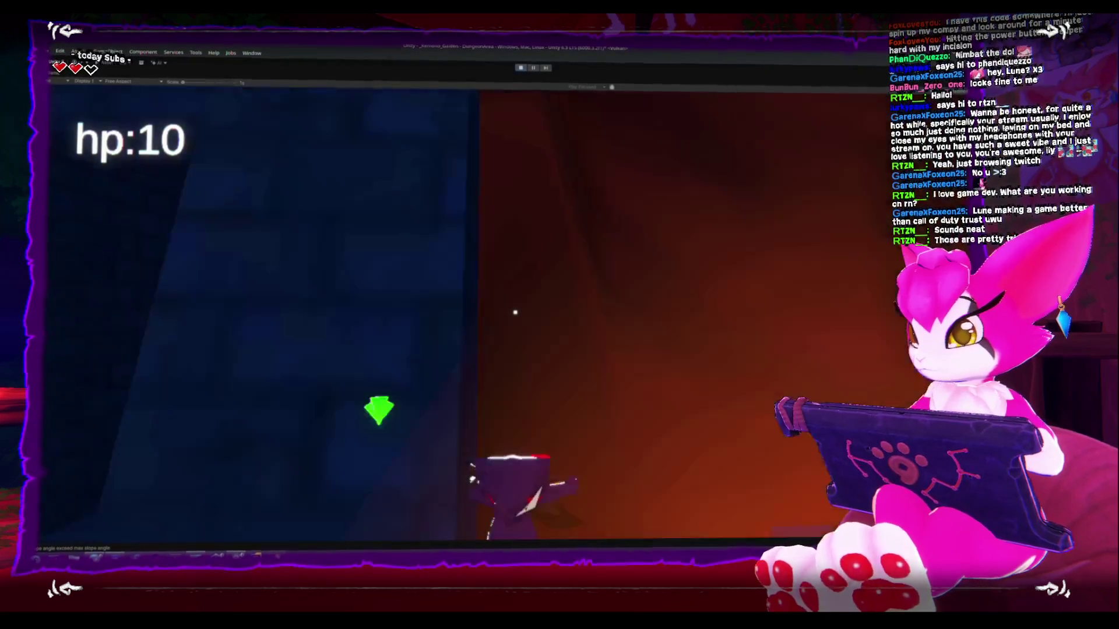
pyautogui.press('w')
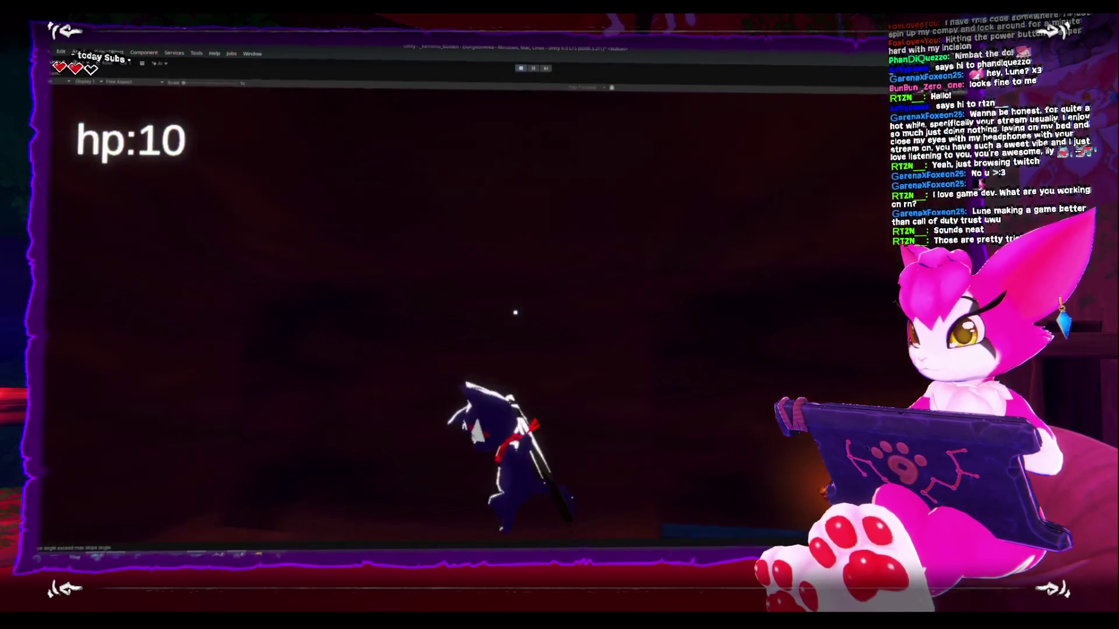
pyautogui.press('w')
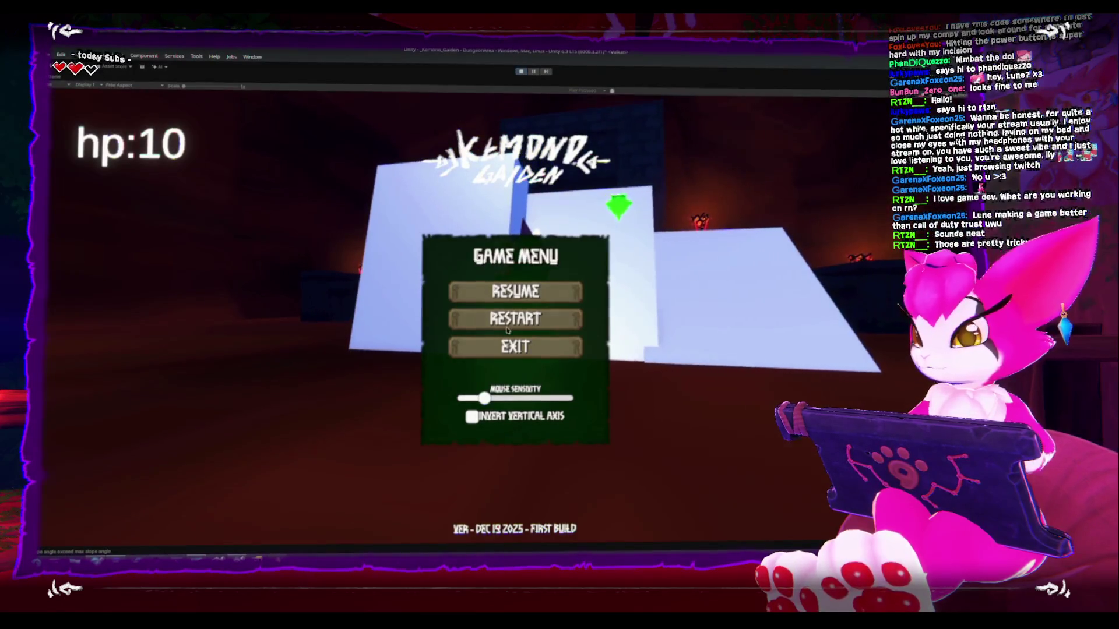
# Exit the game from the game menu and un-maximize the Game view.
pyautogui.click(520, 298)
pyautogui.press('Escape')
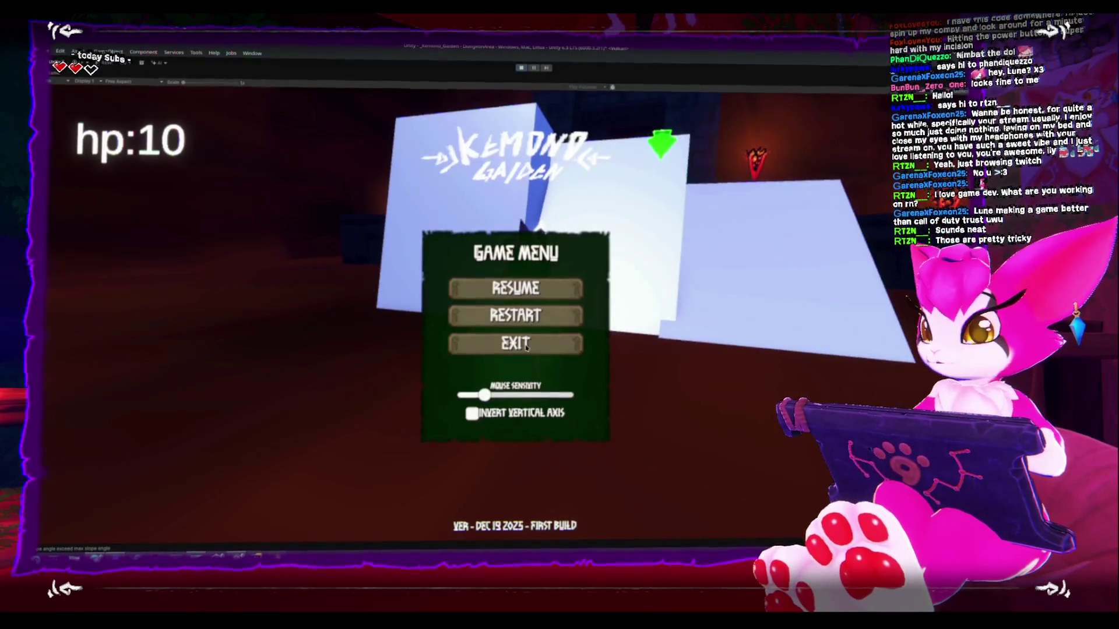
pyautogui.click(526, 344)
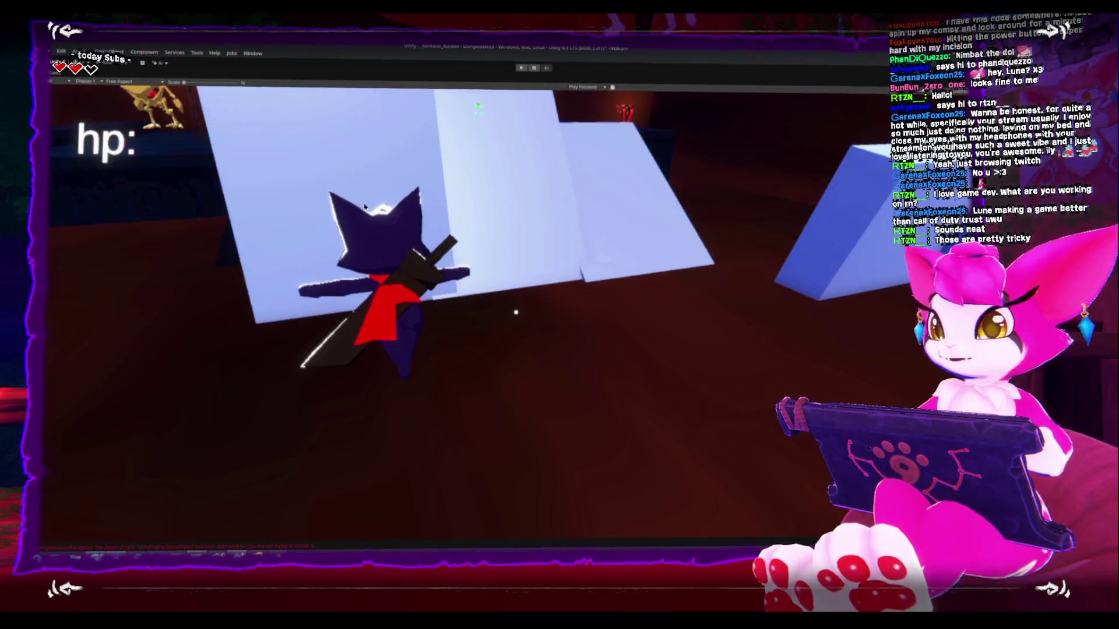
pyautogui.hotkey('shift', 'space')
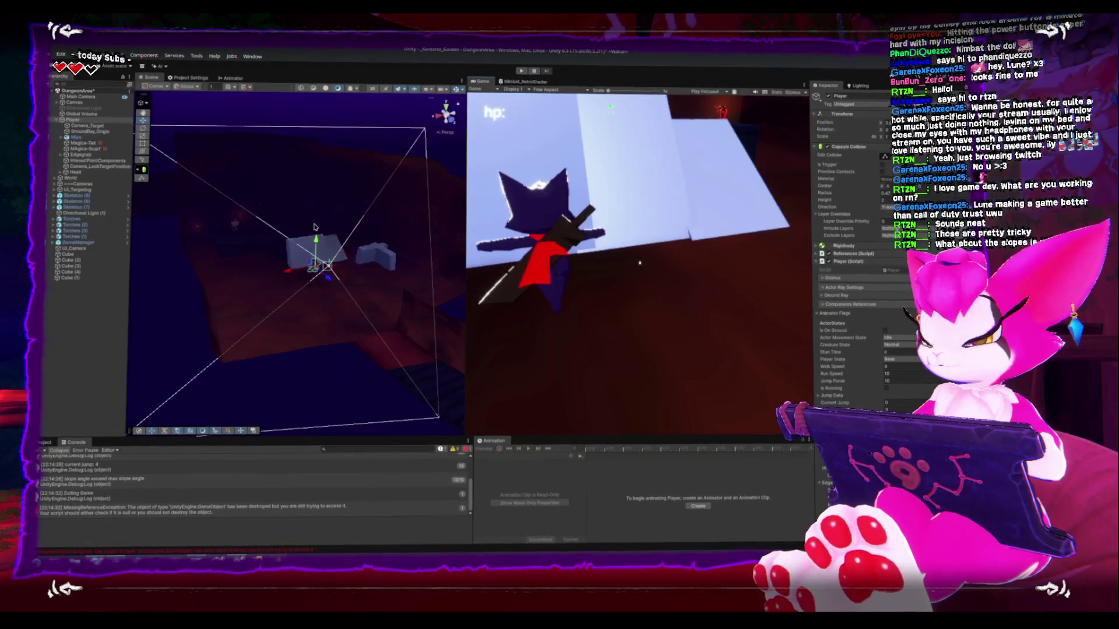
# Frame Cube (2), orbit around the slope block from several angles, then maximize the Game view.
pyautogui.press('f')
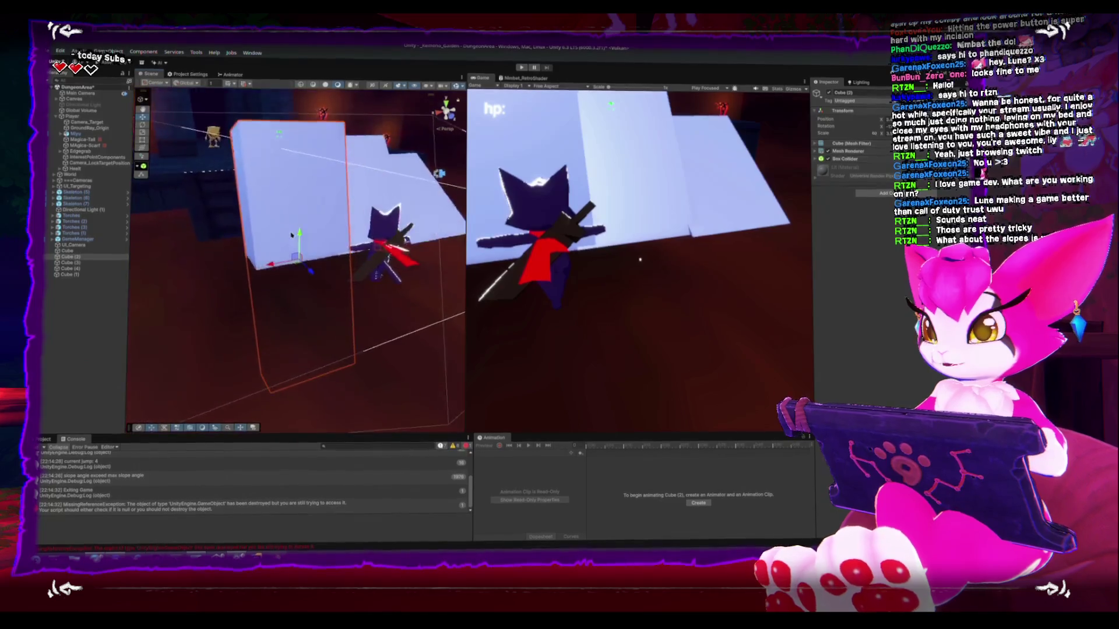
pyautogui.scroll(-5, 311, 254)
pyautogui.moveTo(285, 169); pyautogui.dragTo(216, 179)
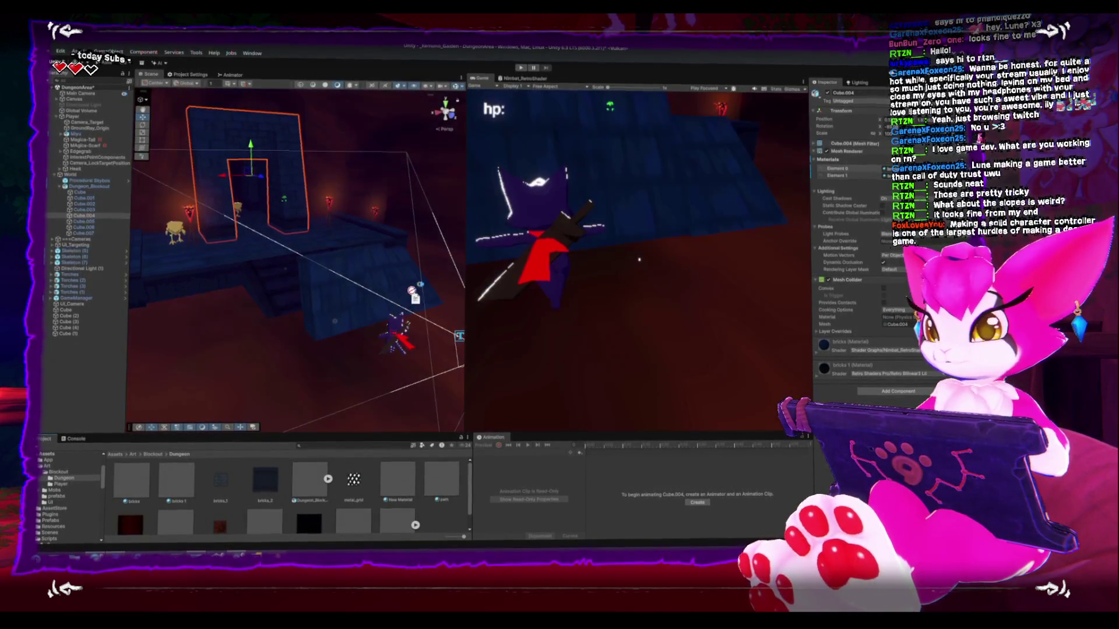
pyautogui.moveTo(292, 262); pyautogui.dragTo(396, 256)
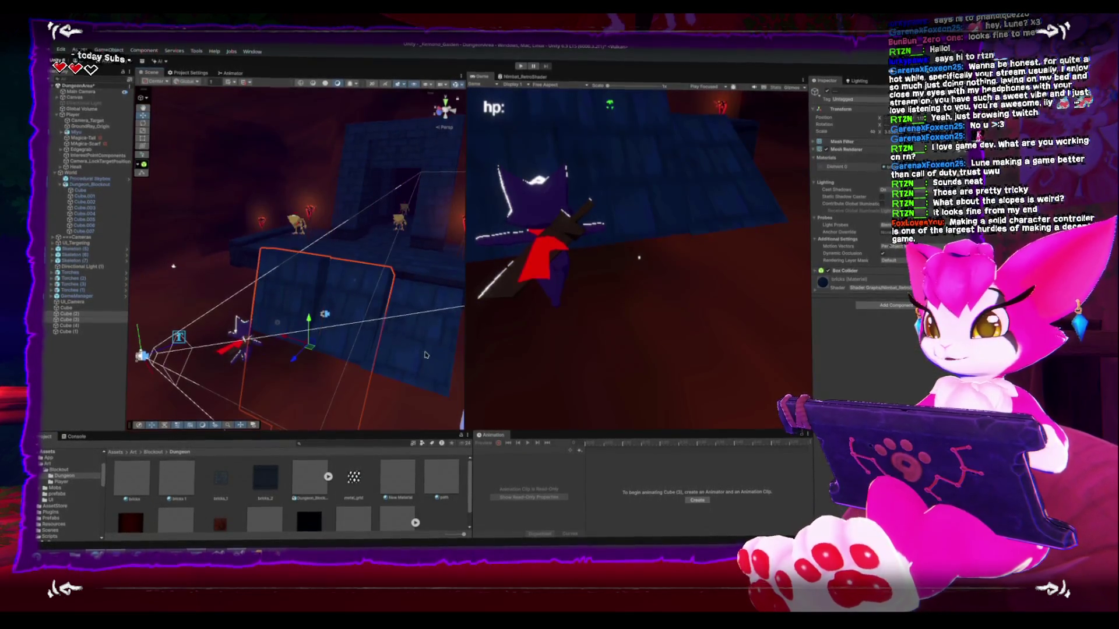
pyautogui.moveTo(261, 354); pyautogui.dragTo(253, 332)
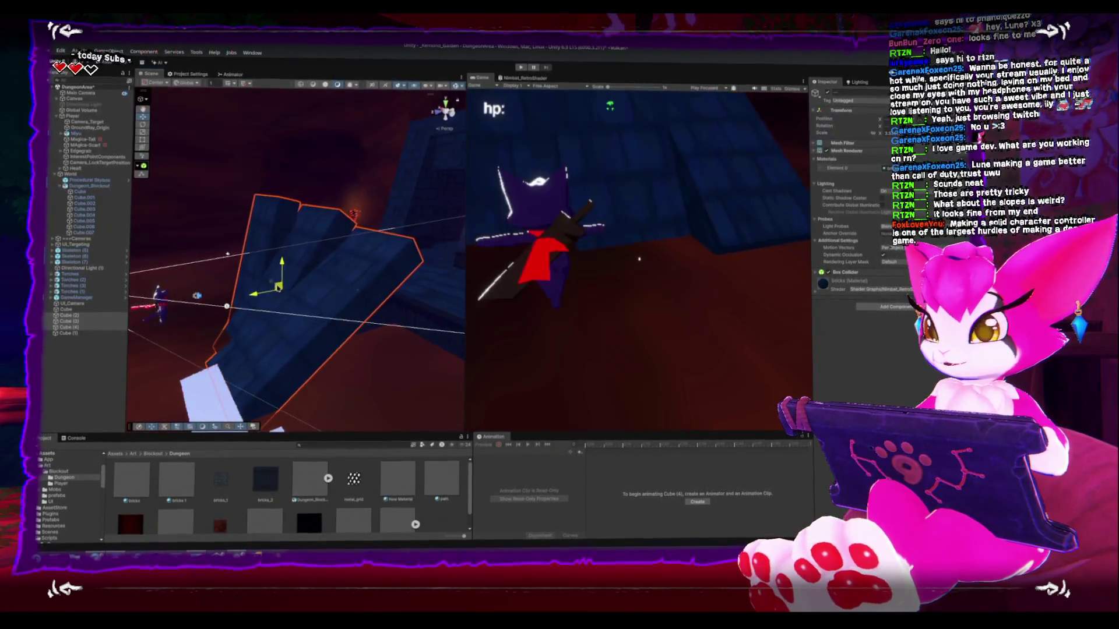
pyautogui.moveTo(269, 290); pyautogui.dragTo(248, 274)
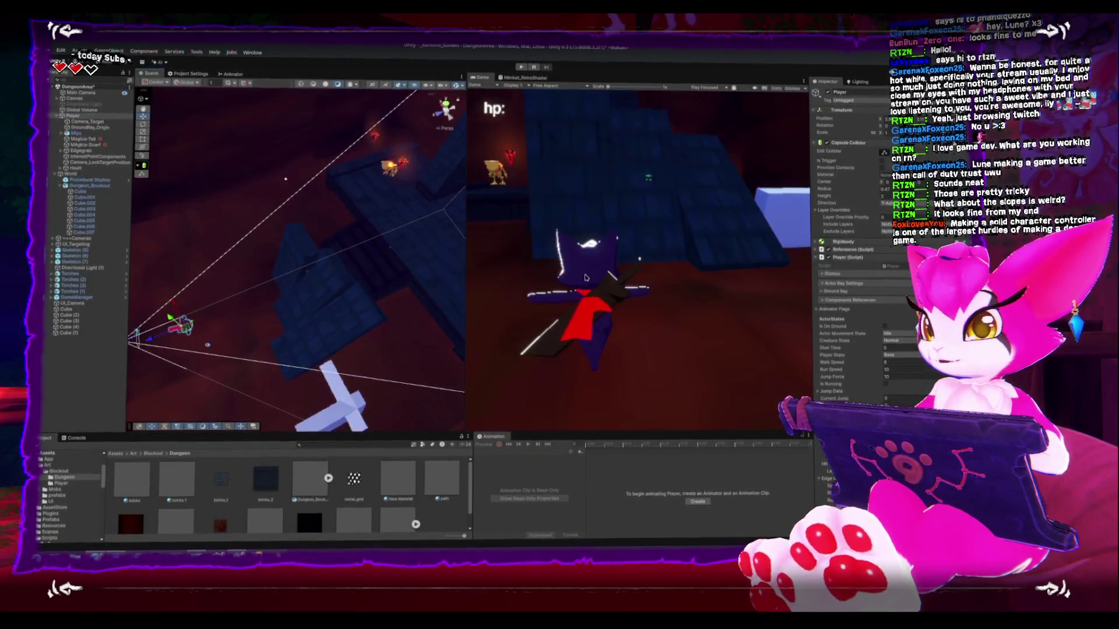
pyautogui.hotkey('shift', 'space')
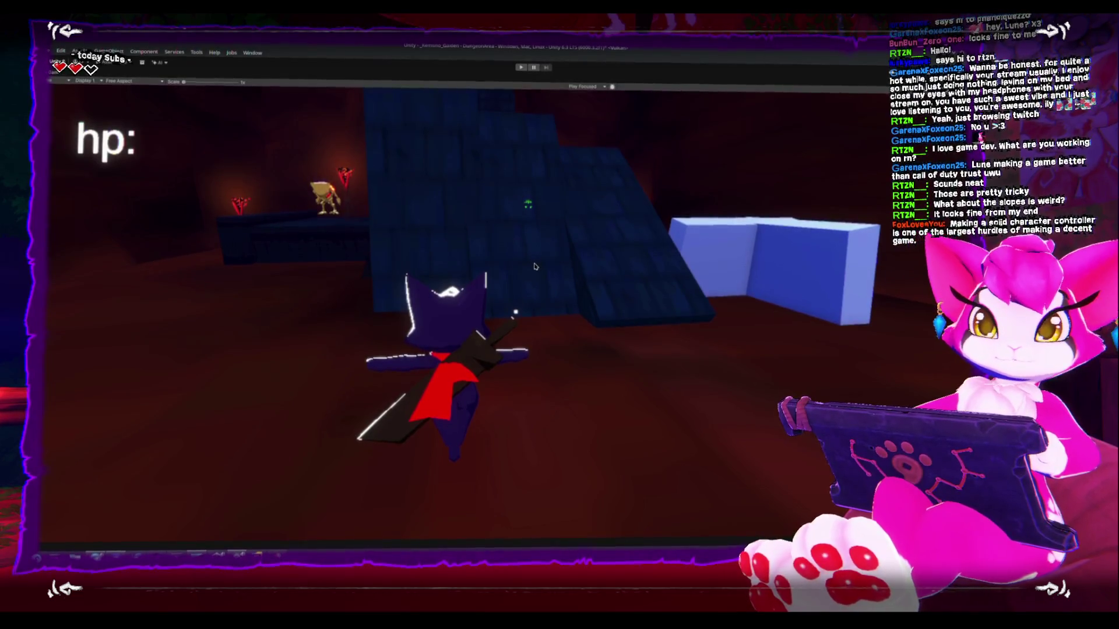
# Enter Play mode and jump the character up onto the steep blue slope.
pyautogui.click(520, 68)
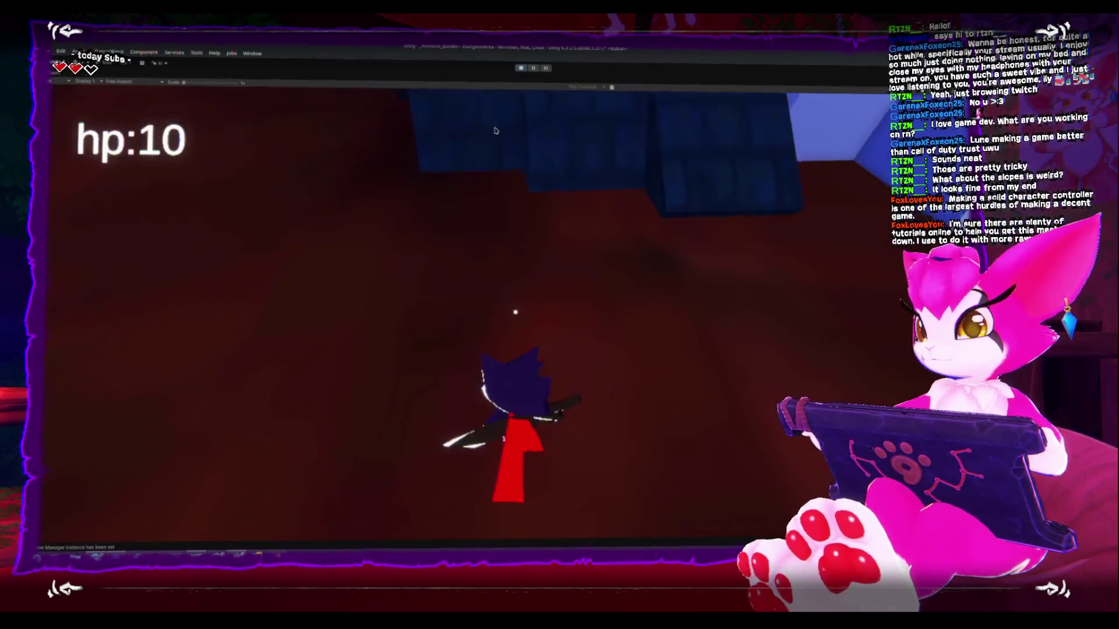
pyautogui.press('space')
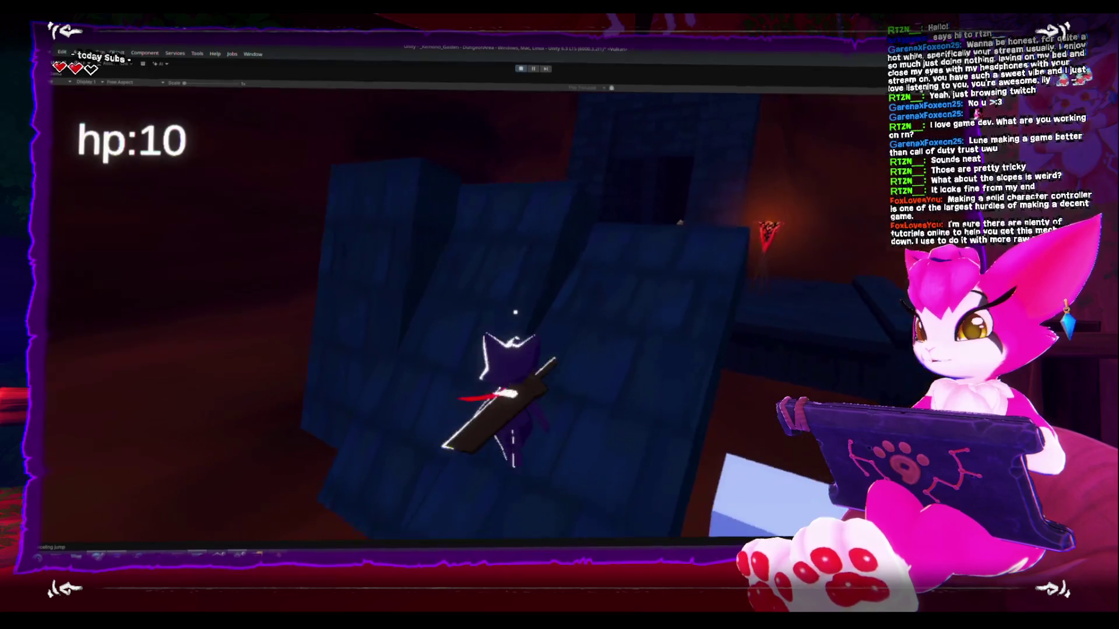
pyautogui.press('space')
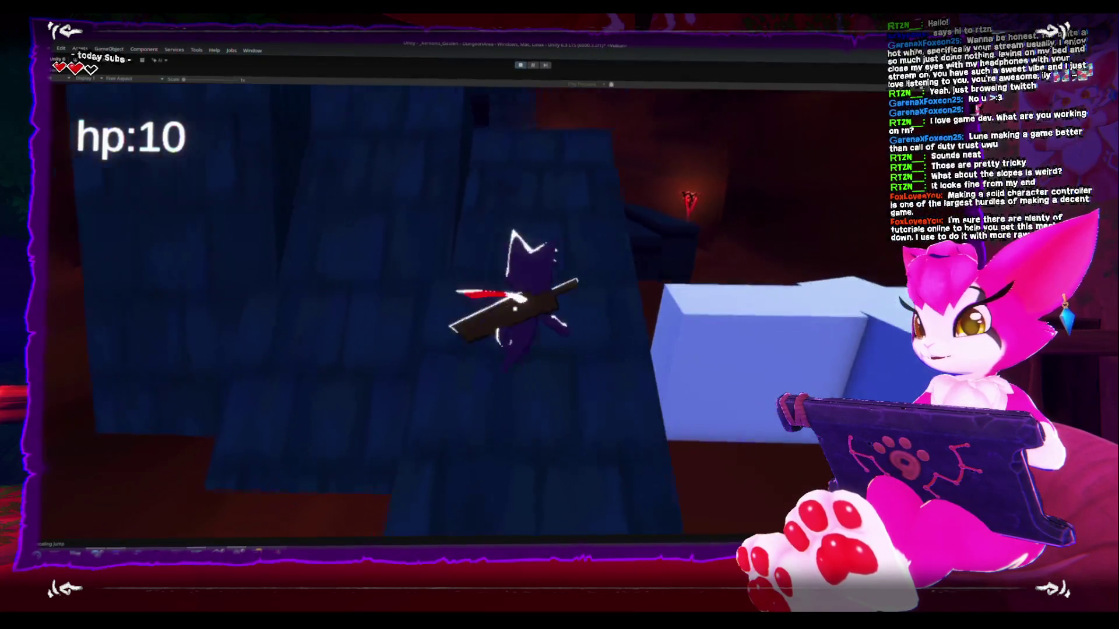
pyautogui.press('w')
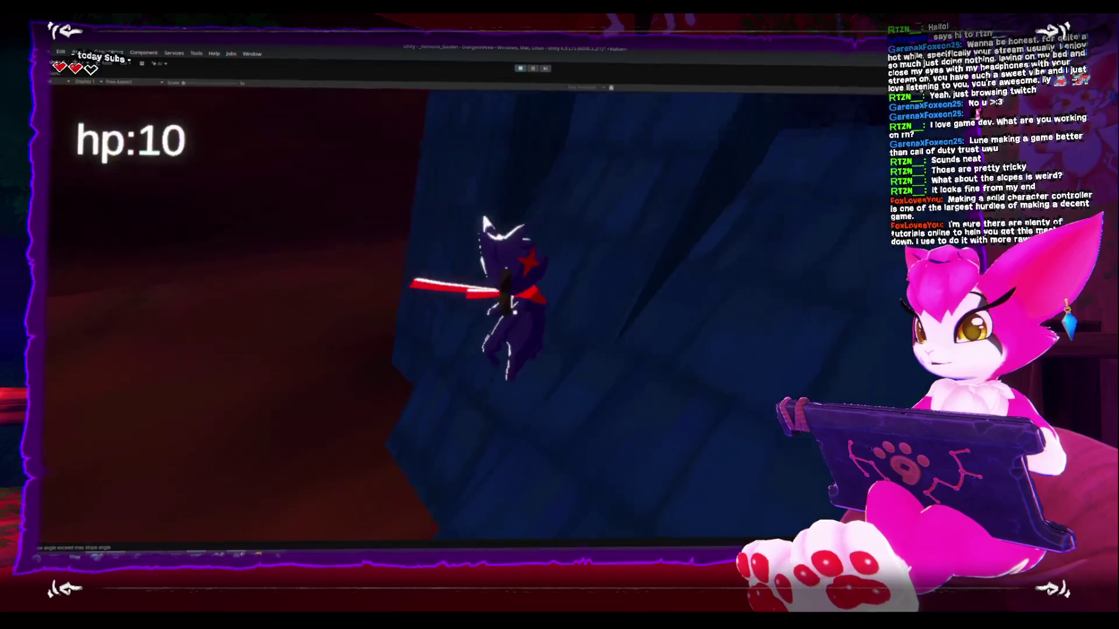
pyautogui.press('space')
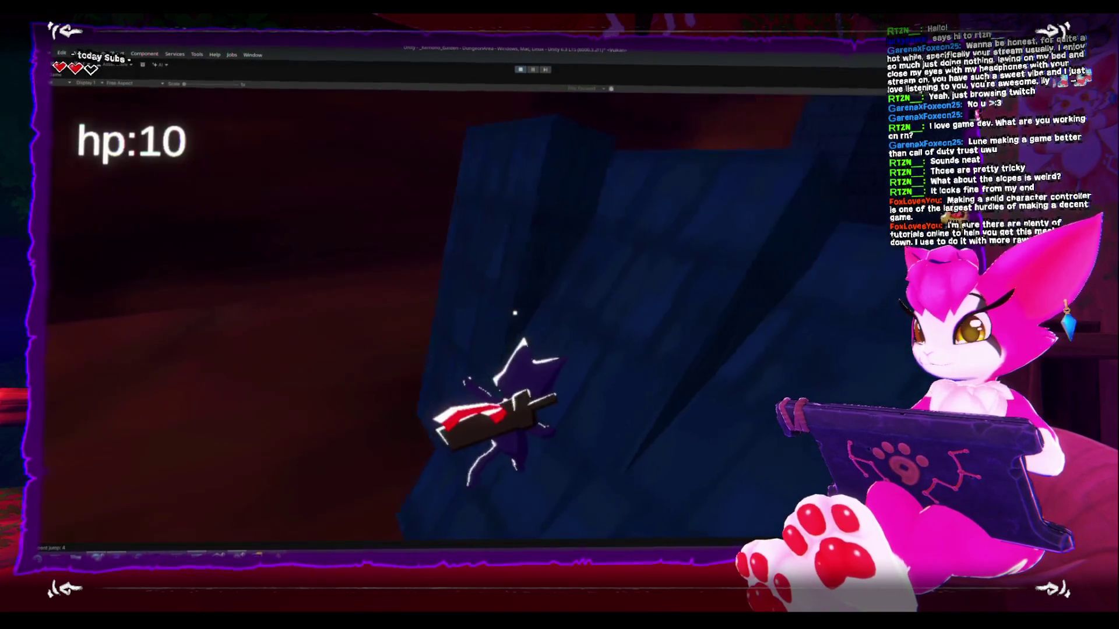
pyautogui.press('w')
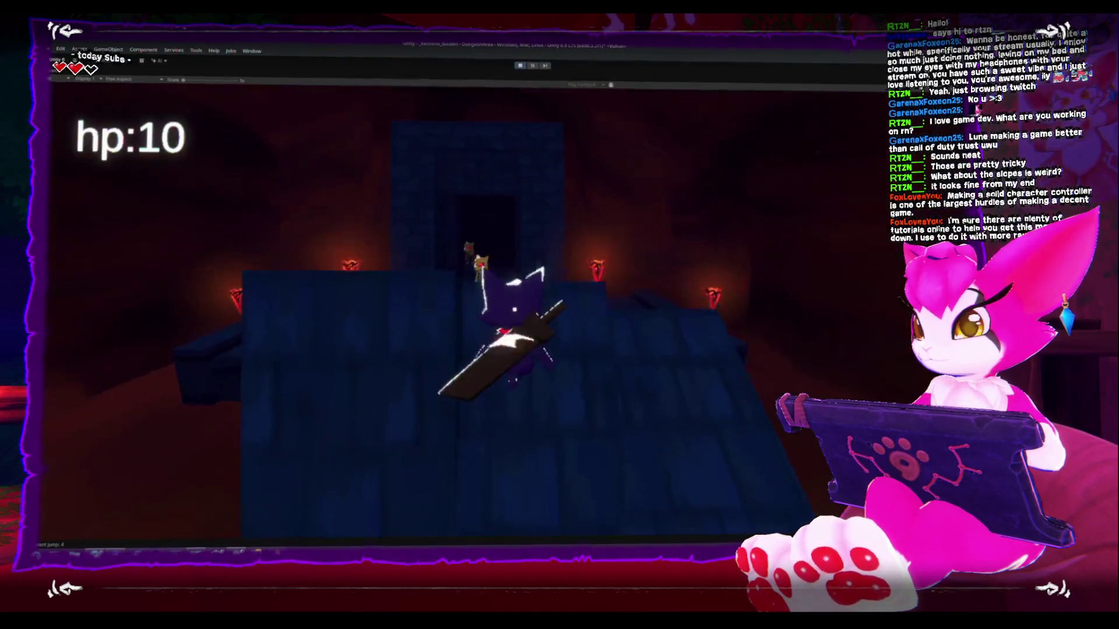
pyautogui.press('w')
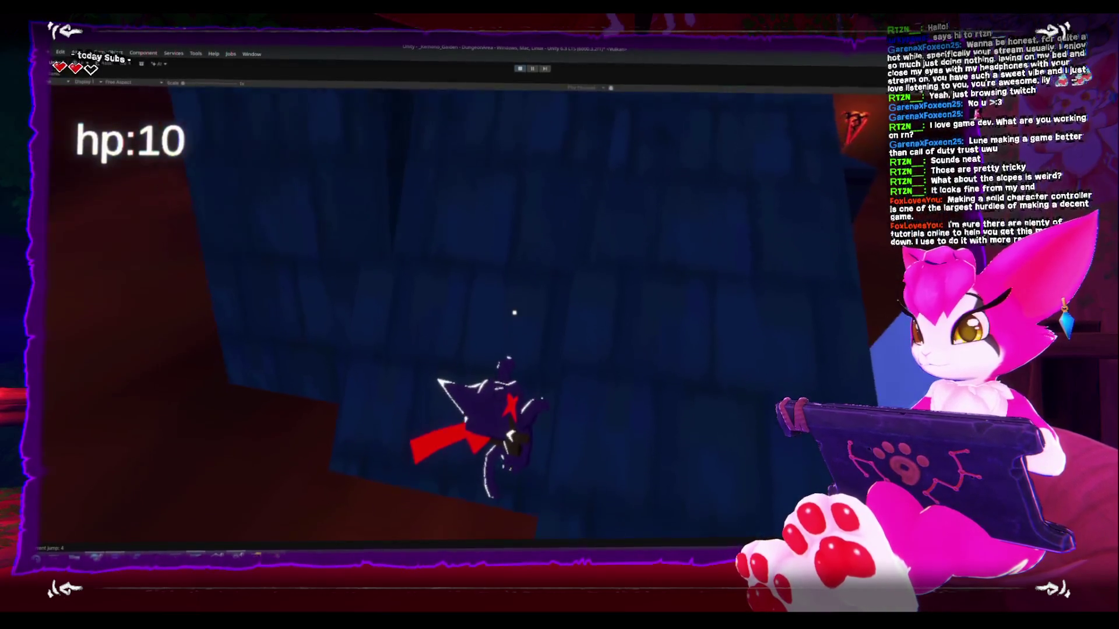
pyautogui.press('w')
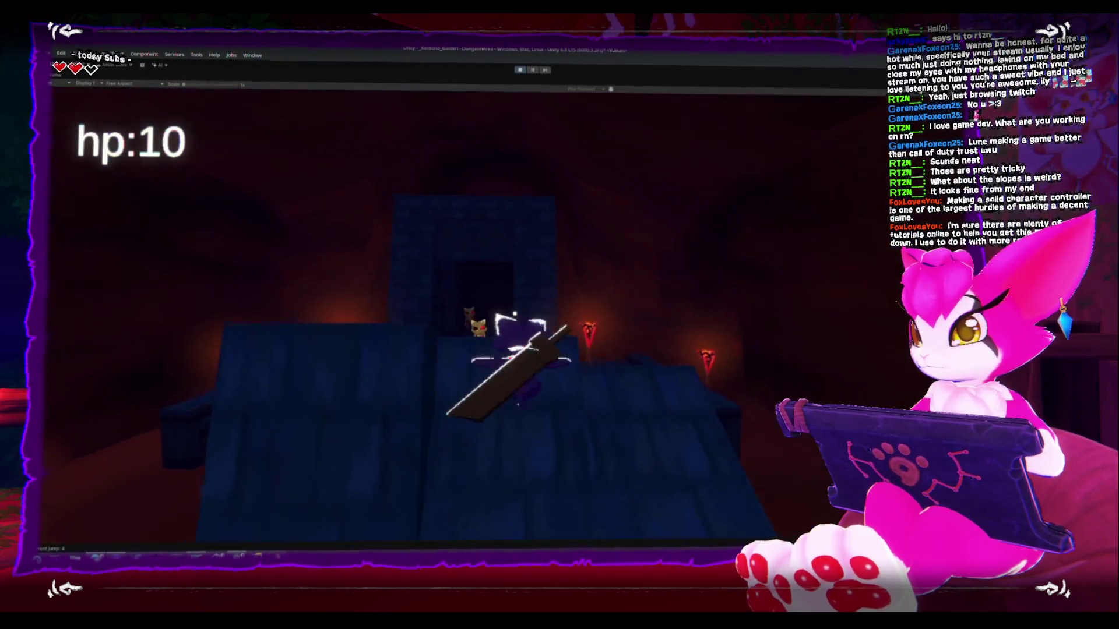
pyautogui.press('w')
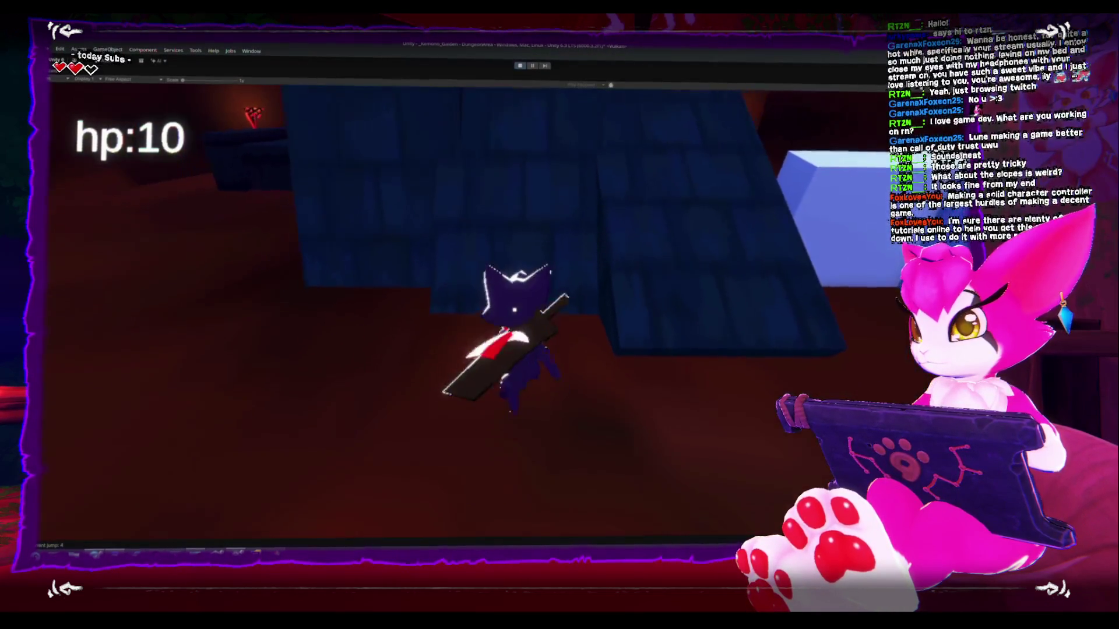
# Repeatedly climb and drop off the blue slope, then end the run from the pause menu.
pyautogui.press('s')
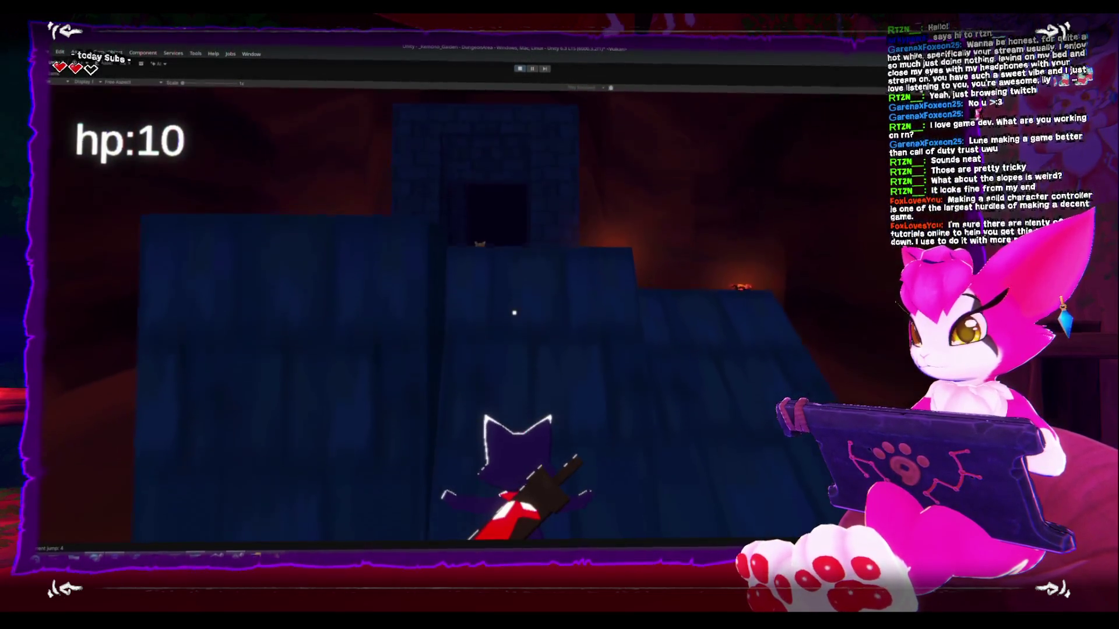
pyautogui.press('w')
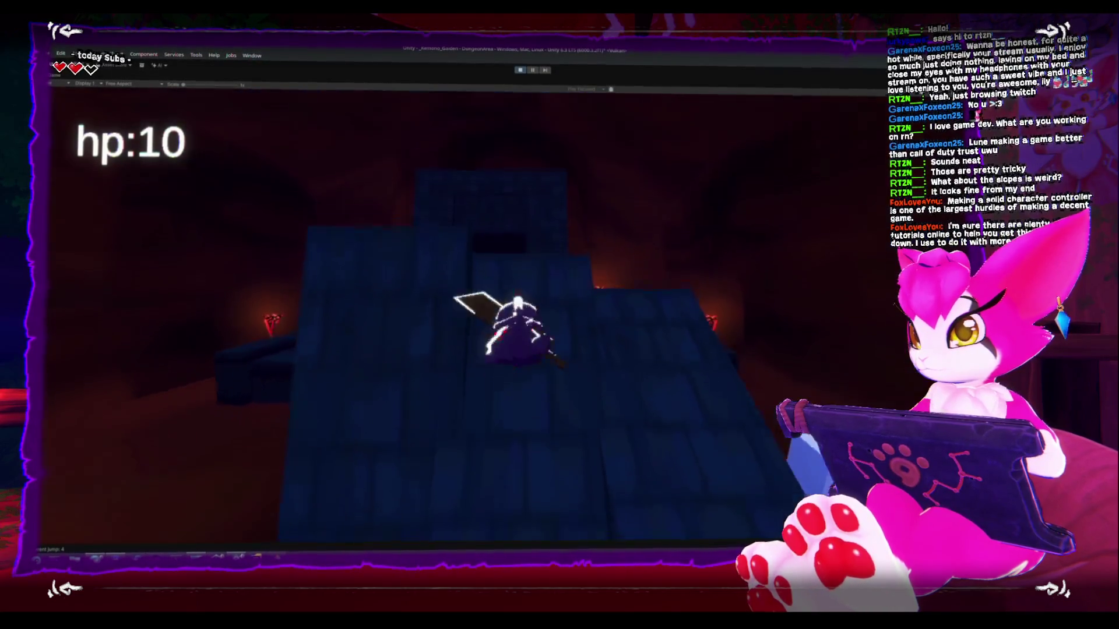
pyautogui.press('s')
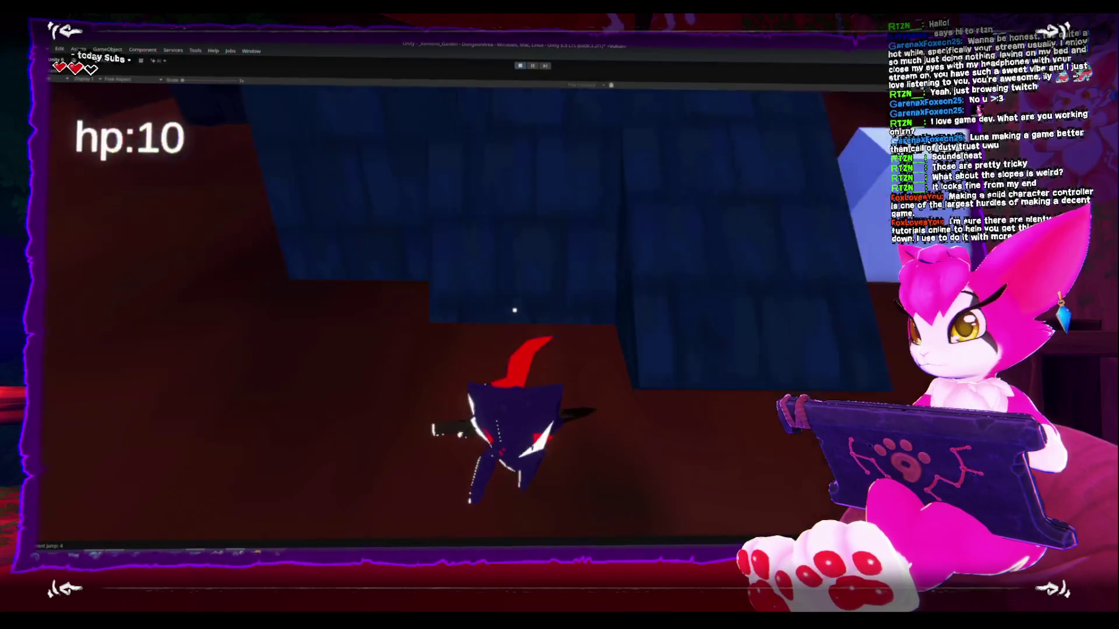
pyautogui.press('w')
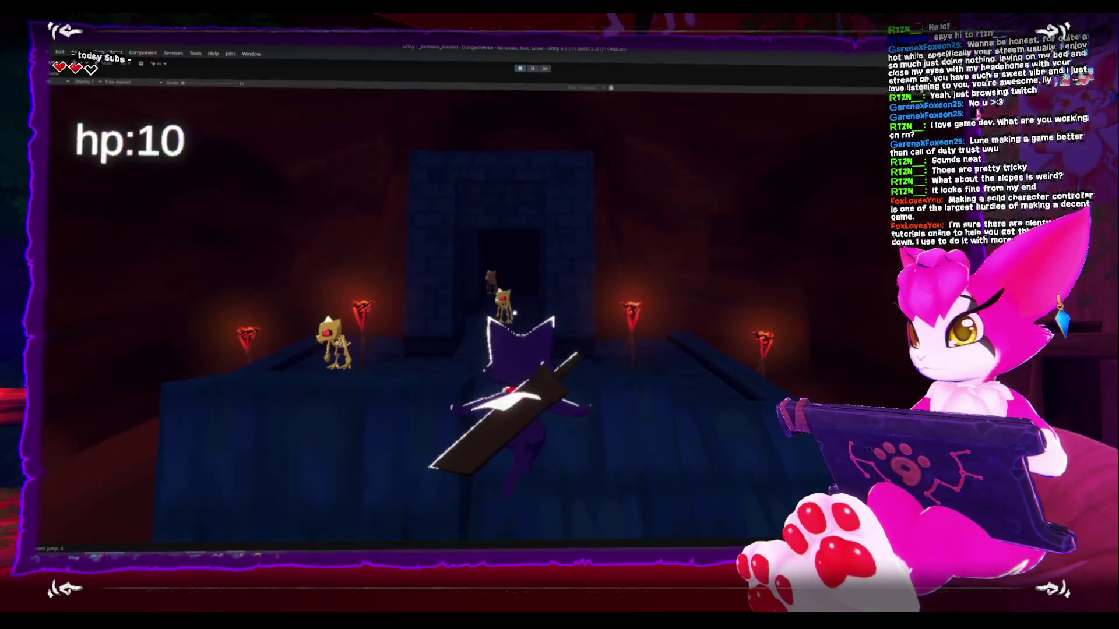
pyautogui.press('s')
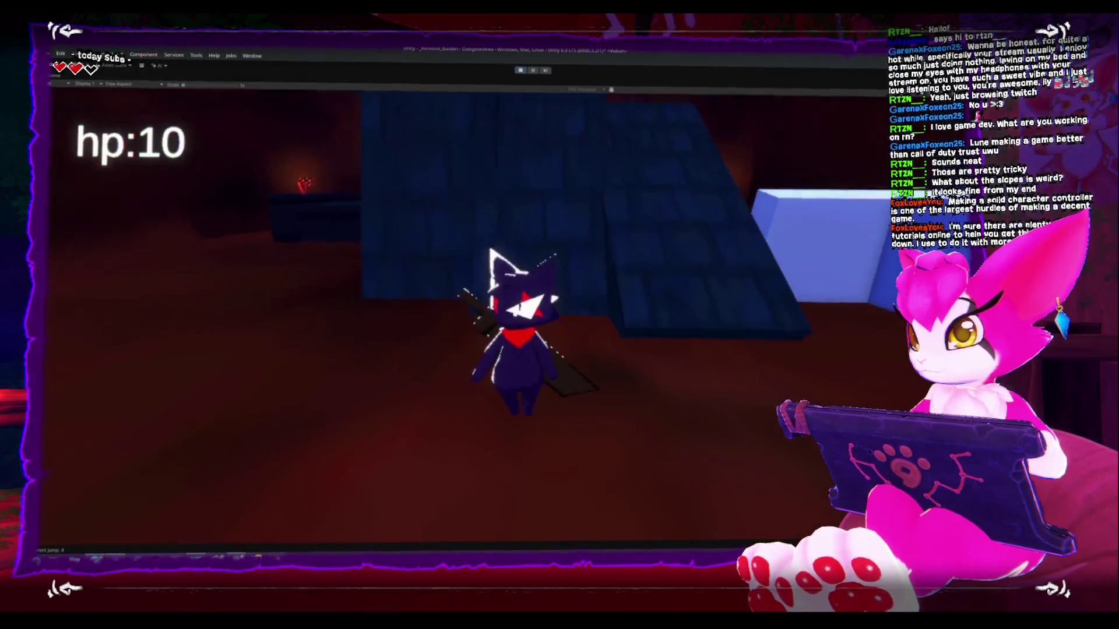
pyautogui.press('w')
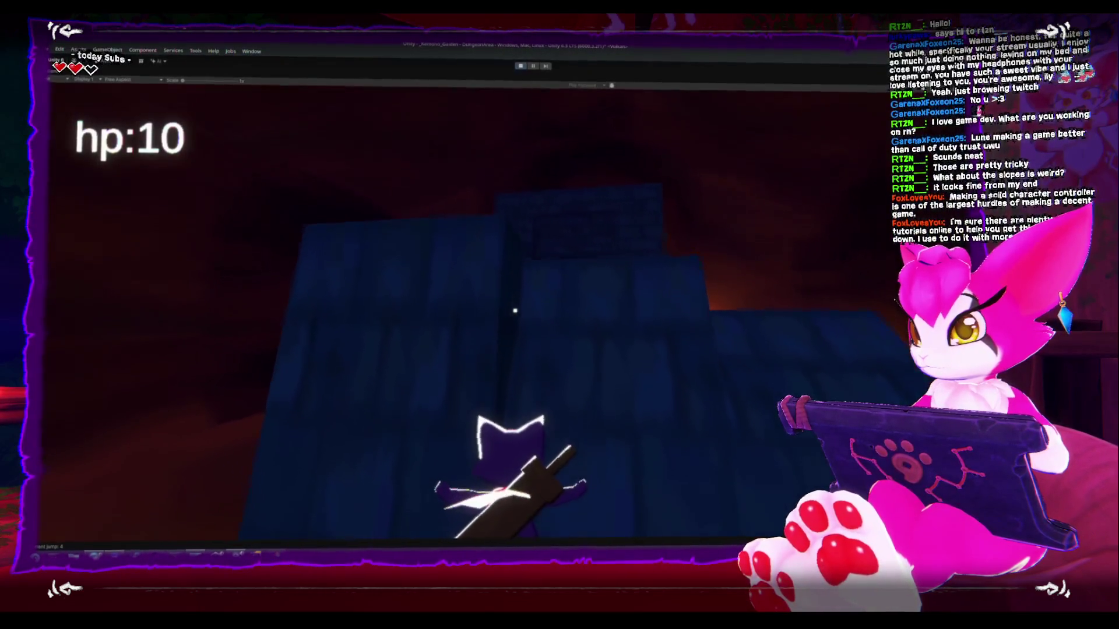
pyautogui.press('s')
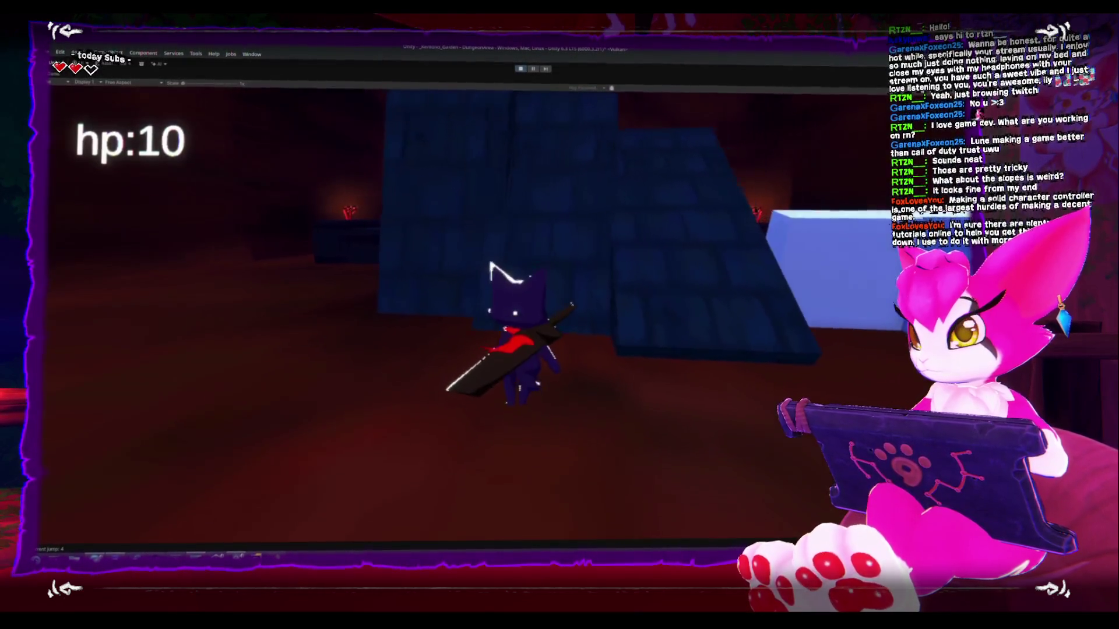
pyautogui.press('w')
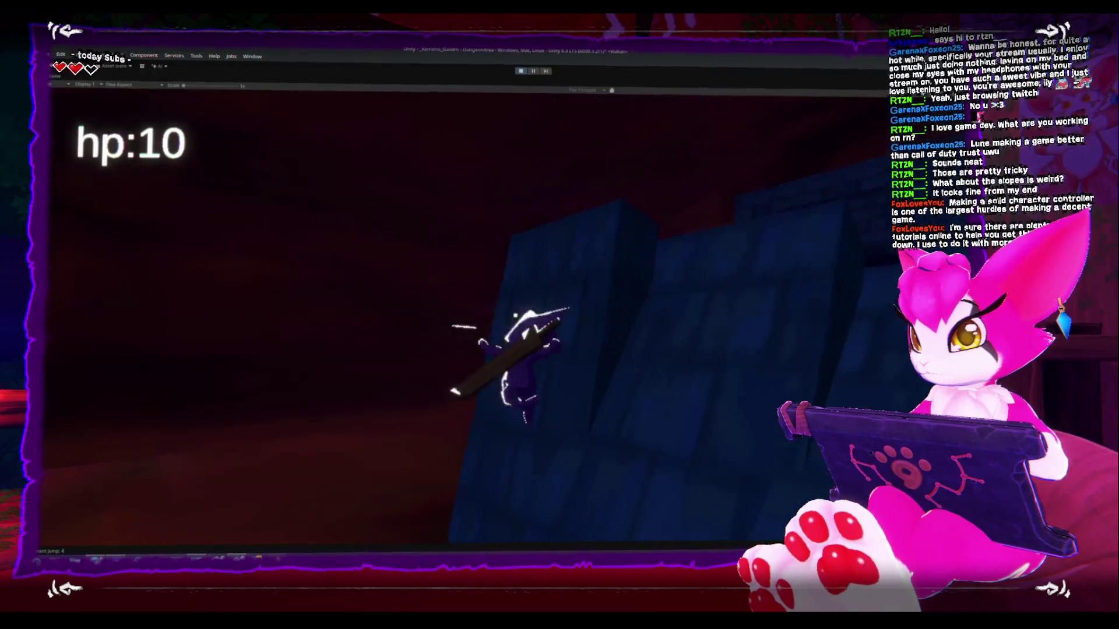
pyautogui.press('Escape')
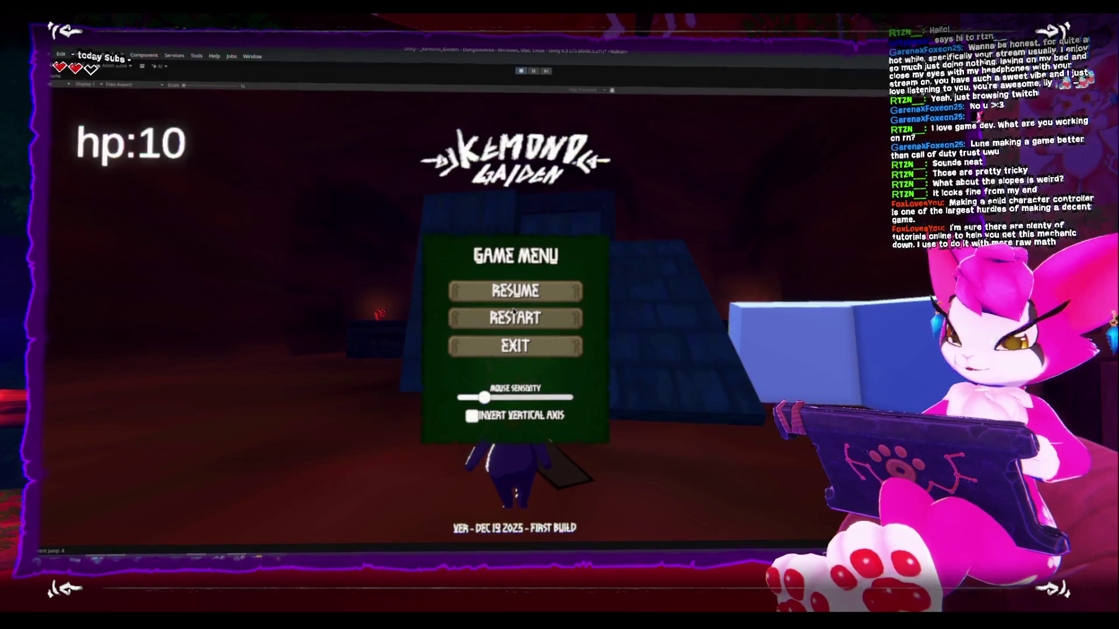
pyautogui.click(507, 322)
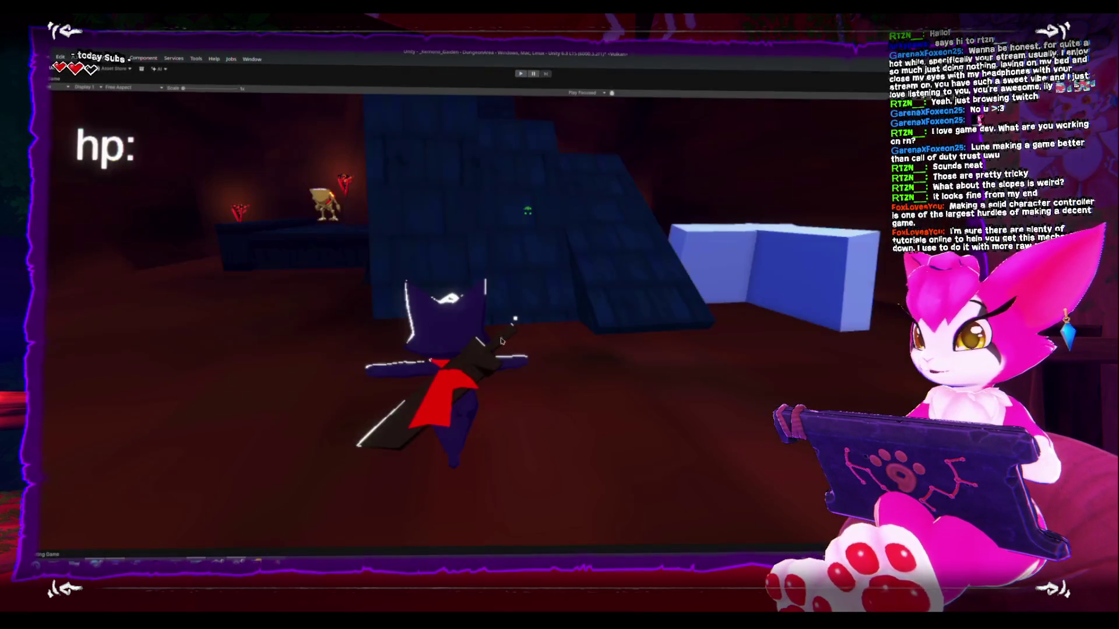
# Un-maximize the Game view and pan the Scene view over the blue slope blocks.
pyautogui.hotkey('shift', 'space')
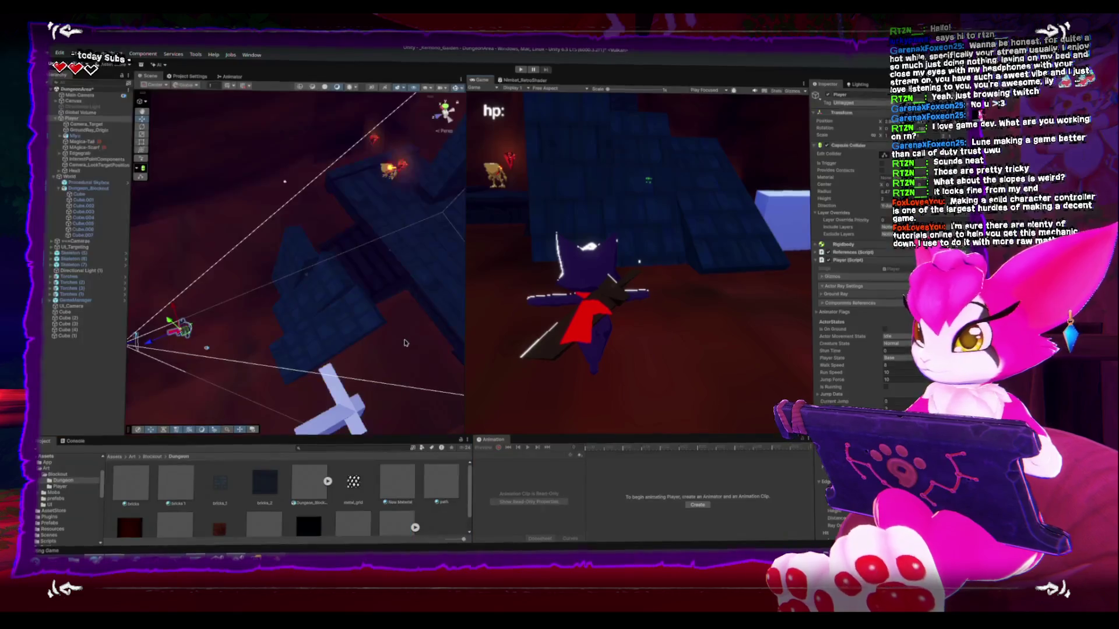
pyautogui.moveTo(370, 296); pyautogui.dragTo(308, 277)
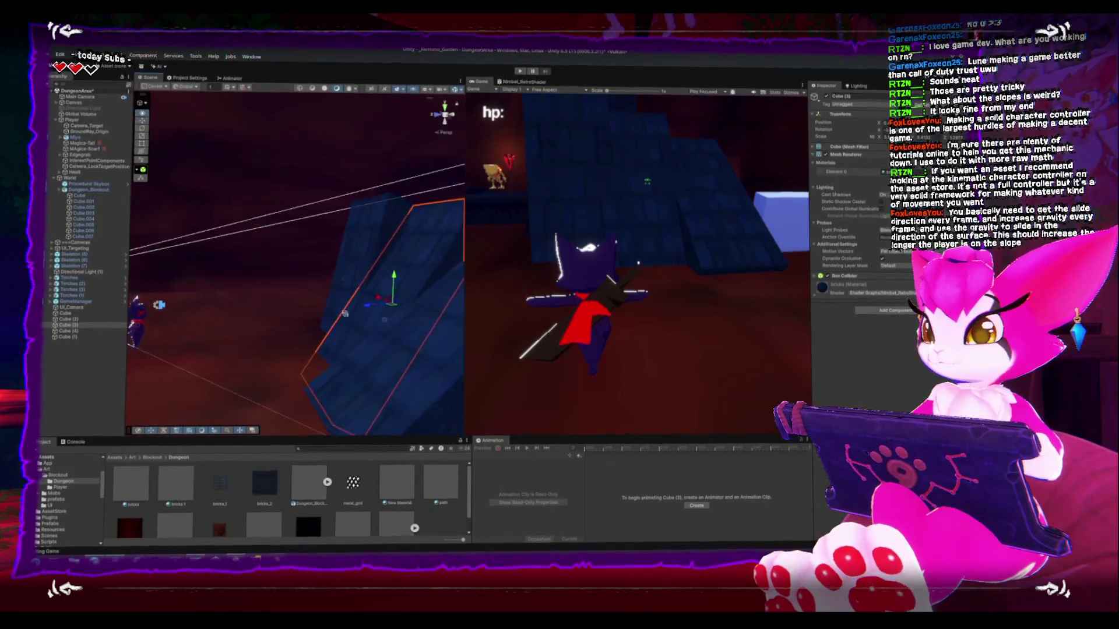
# Inspect the Cube (3) slope from closer angles, select Player, and return to Rider.
pyautogui.moveTo(313, 332); pyautogui.dragTo(304, 327)
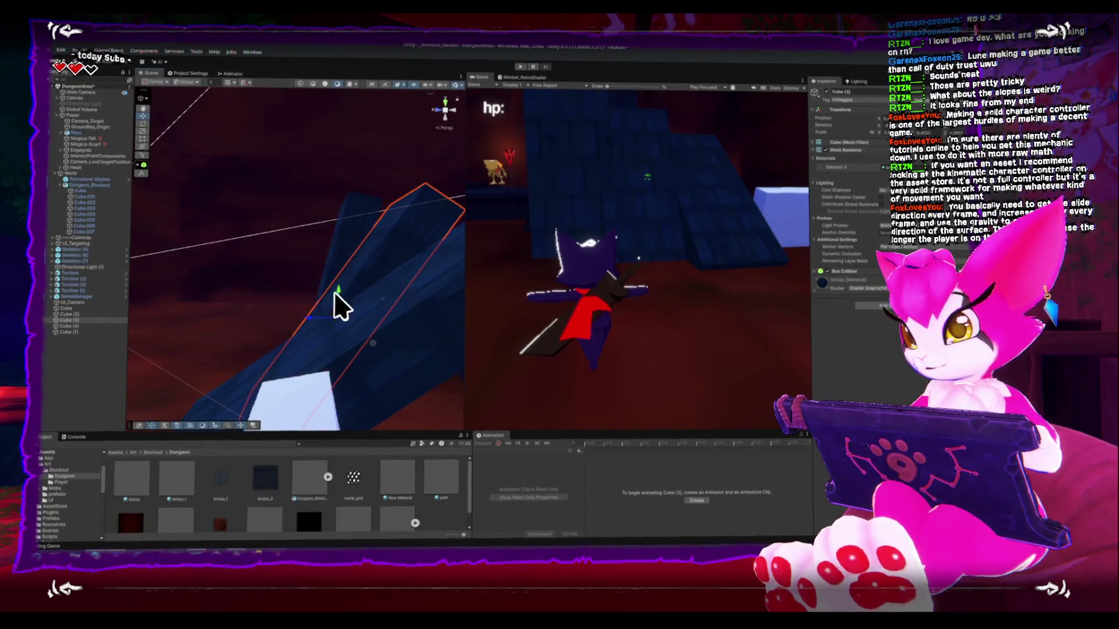
pyautogui.scroll(2, 273, 293)
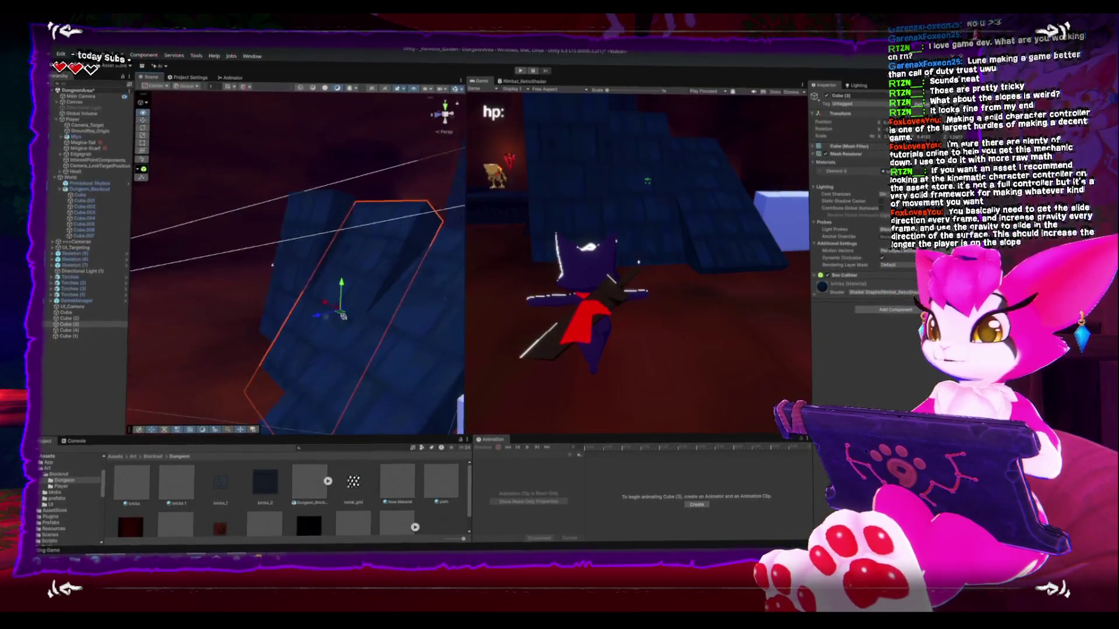
pyautogui.moveTo(267, 293); pyautogui.dragTo(290, 337)
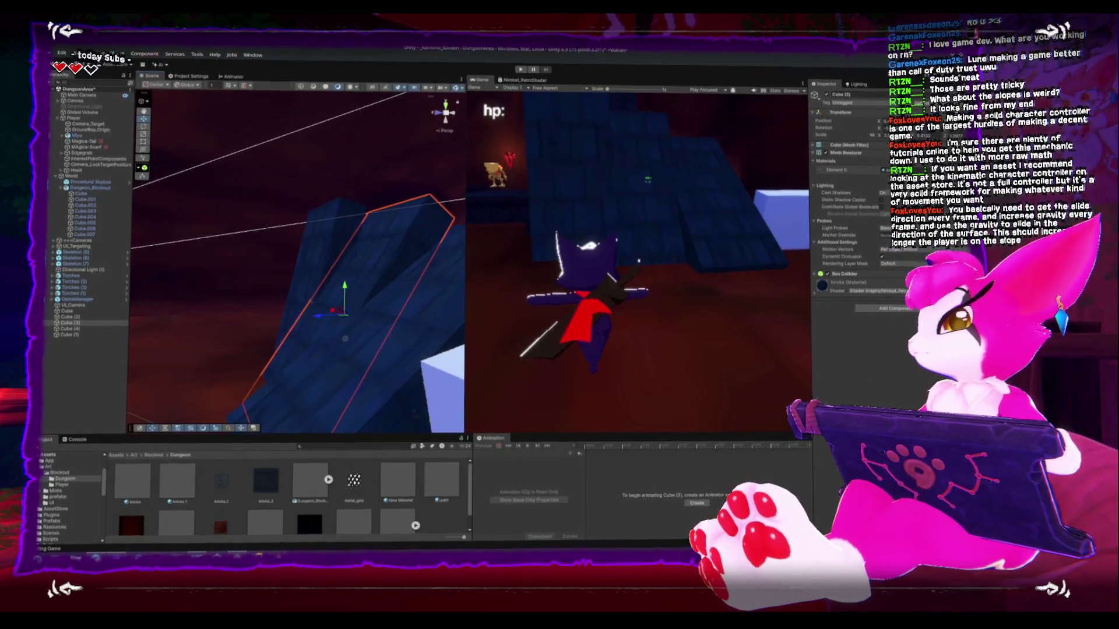
pyautogui.moveTo(284, 287); pyautogui.dragTo(268, 341)
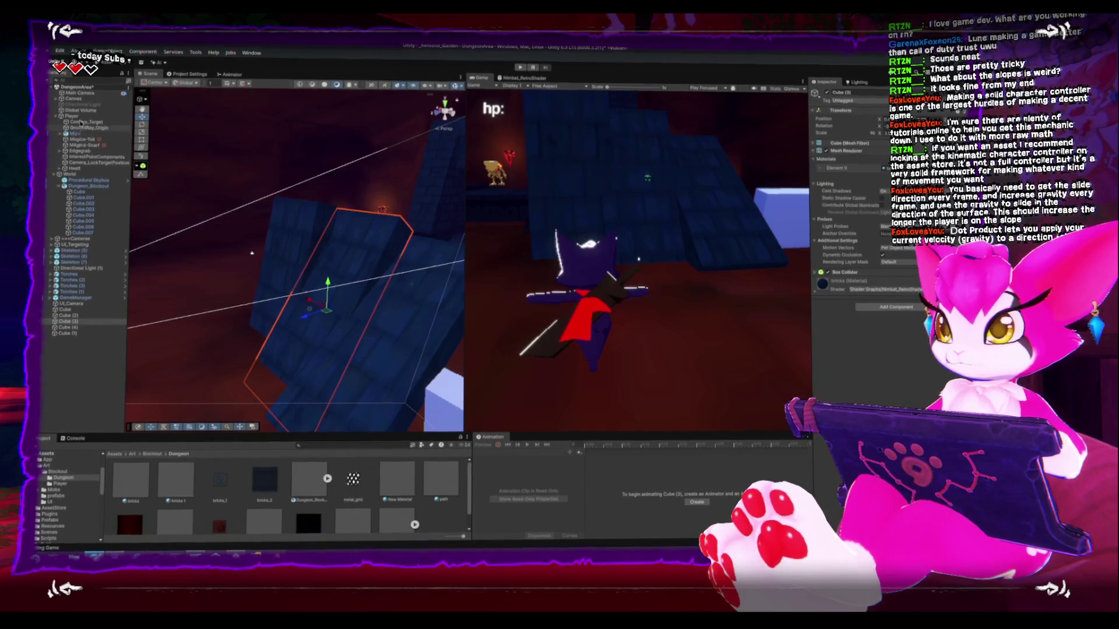
pyautogui.click(72, 113)
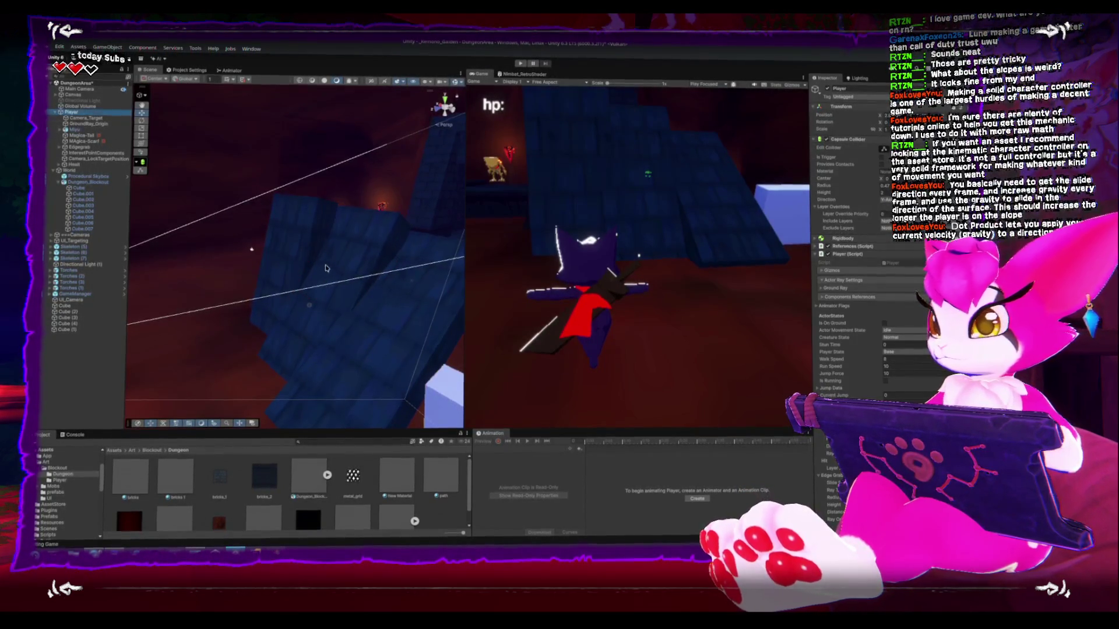
pyautogui.hotkey('alt', 'Tab')
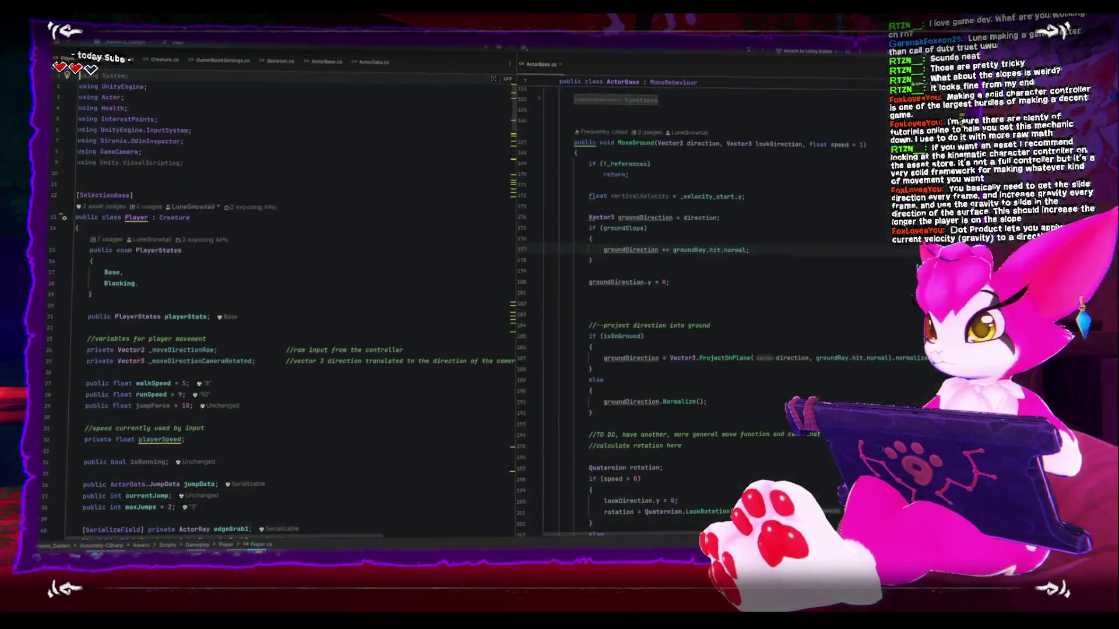
# Delete the first groundSlope if-block and its blank lines from MoveGround.
pyautogui.scroll(1, 637, 324)
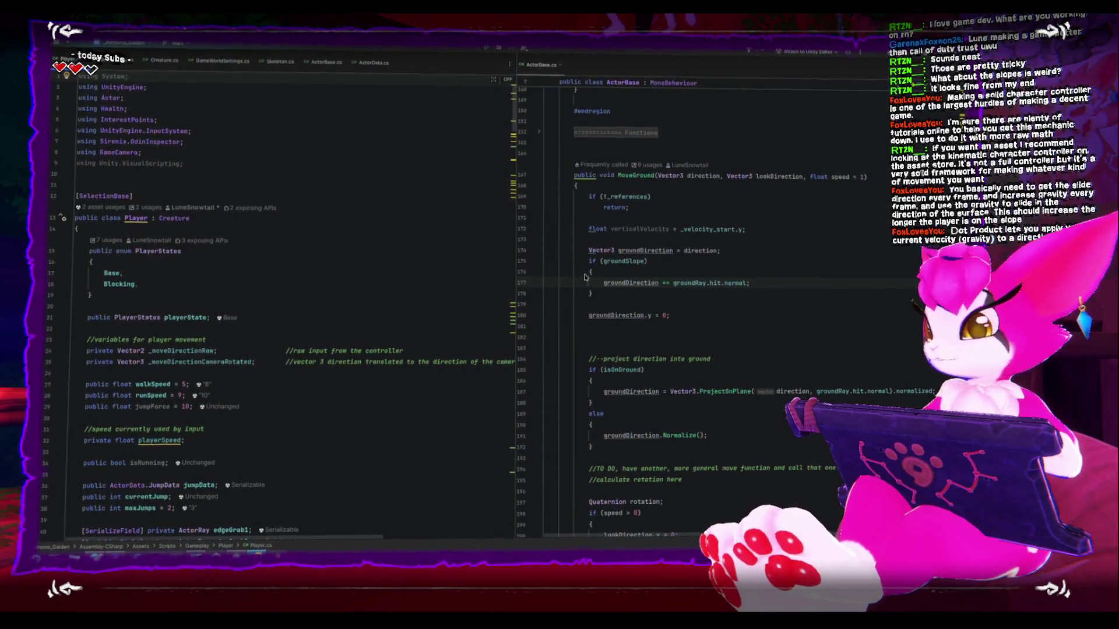
pyautogui.moveTo(584, 258); pyautogui.dragTo(607, 296)
pyautogui.press('Delete')
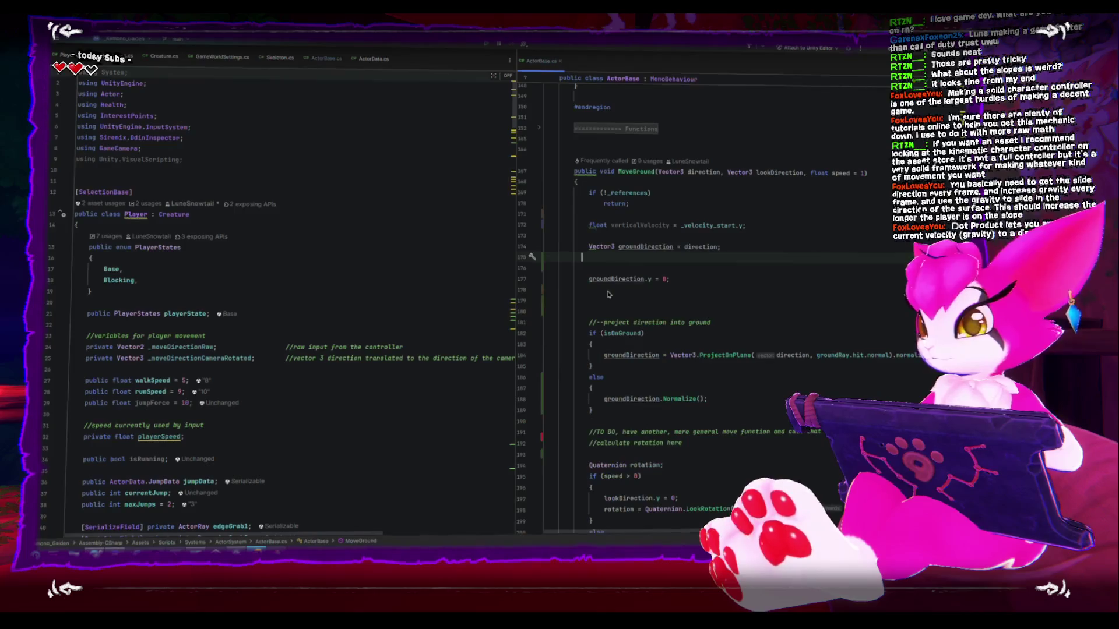
pyautogui.press('BackSpace')
pyautogui.press('Delete')
# Delete the groundSlope block above finalVelocity along with its leftover blank lines.
pyautogui.scroll(1, 563, 352)
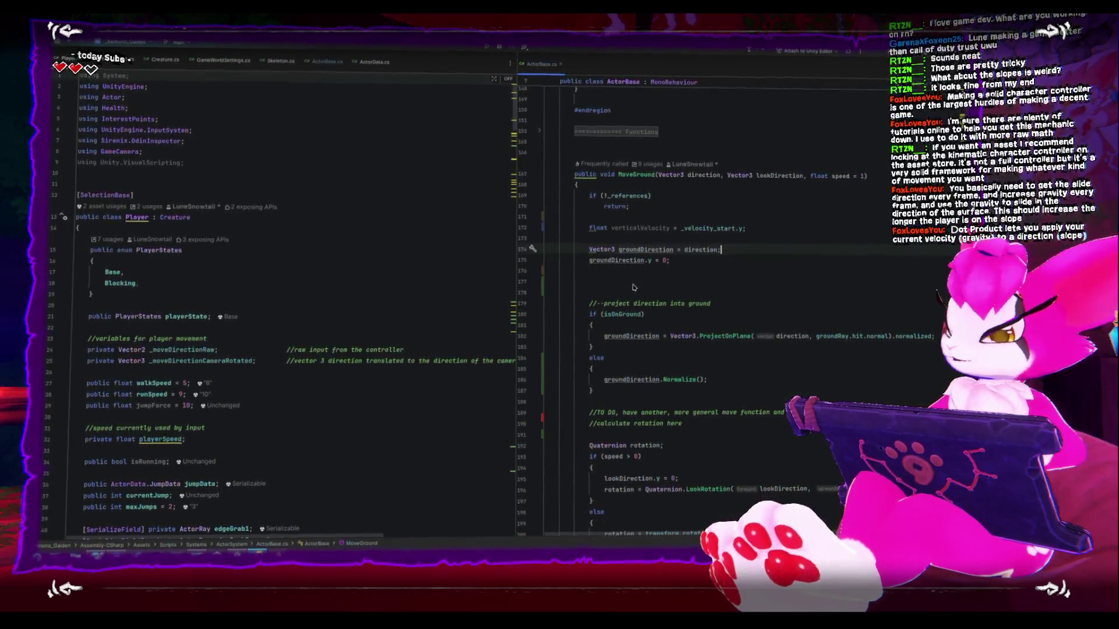
pyautogui.scroll(-5, 563, 352)
pyautogui.scroll(1, 571, 349)
pyautogui.moveTo(600, 333); pyautogui.dragTo(488, 279)
pyautogui.press('Delete')
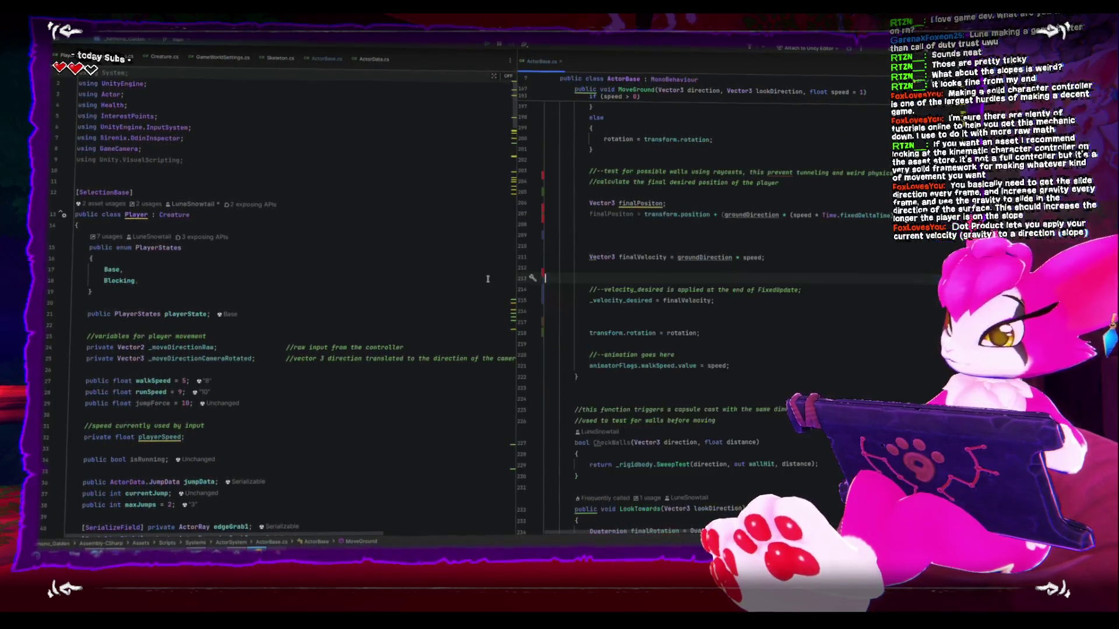
pyautogui.press('BackSpace')
pyautogui.press('BackSpace')
pyautogui.press('Up')
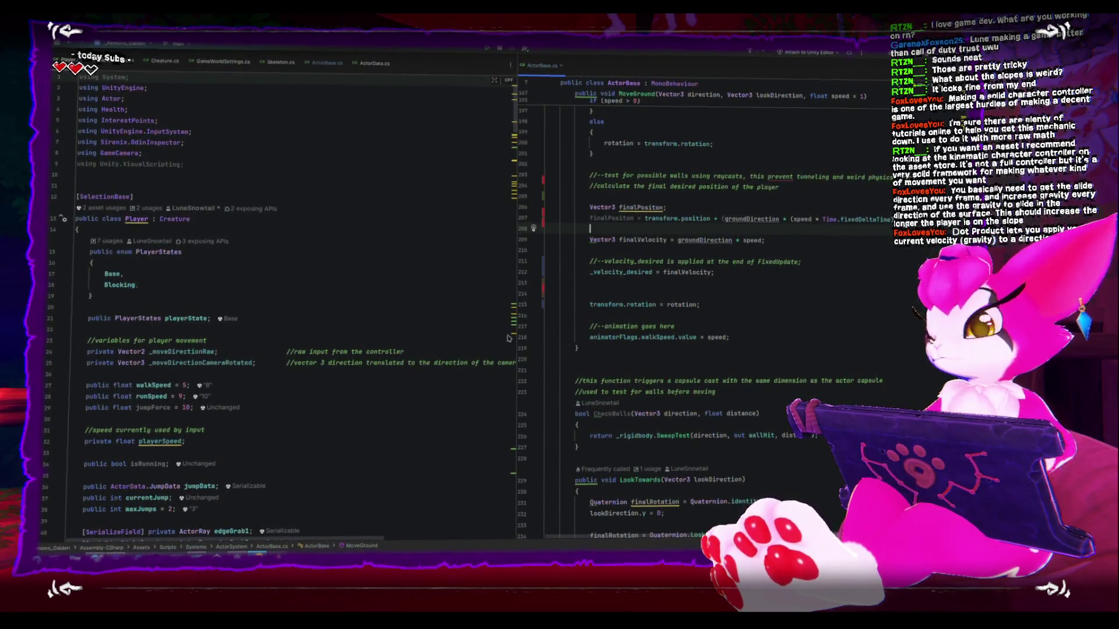
# Show ActorBase.cs's CheckGround slope check in the left pane and place the cursor after the groundSlope field.
pyautogui.scroll(-6, 269, 265)
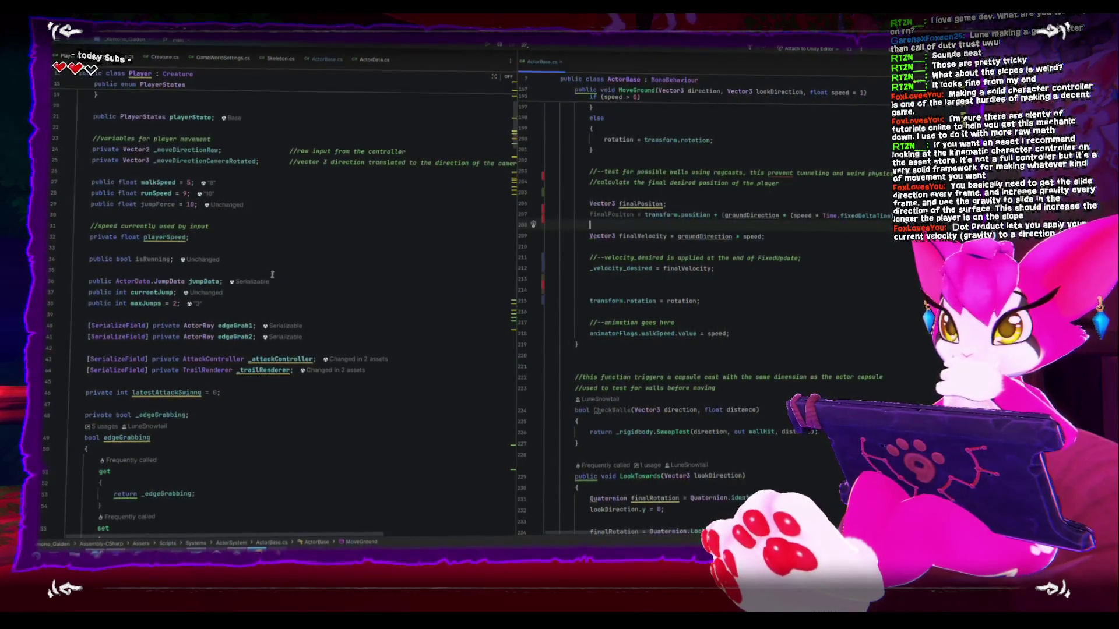
pyautogui.scroll(-4, 359, 405)
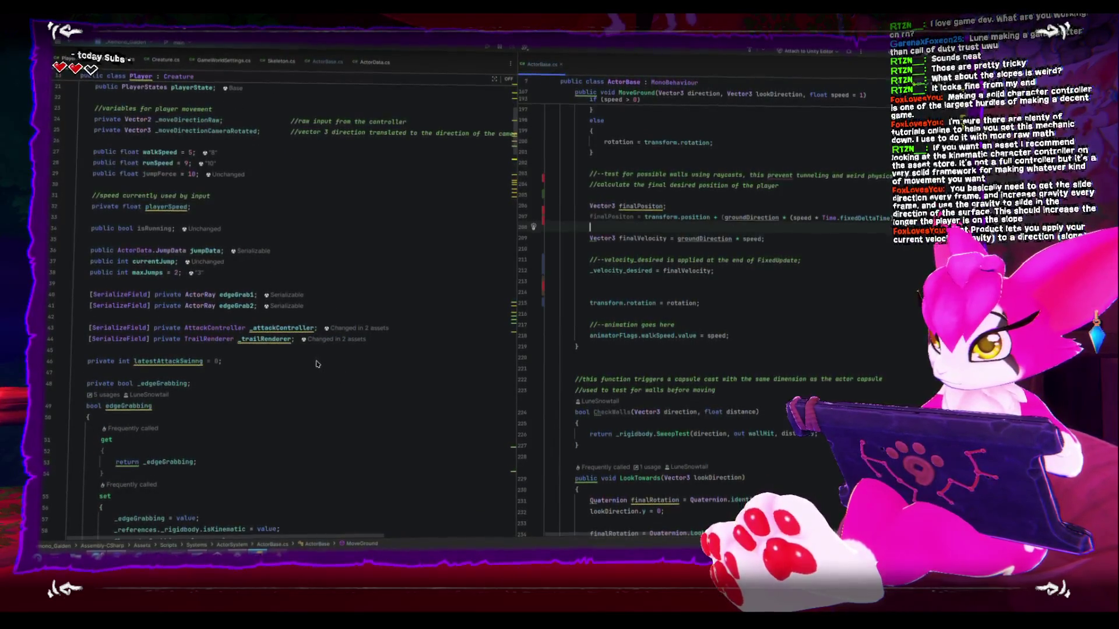
pyautogui.hotkey('ctrl', 'Tab')
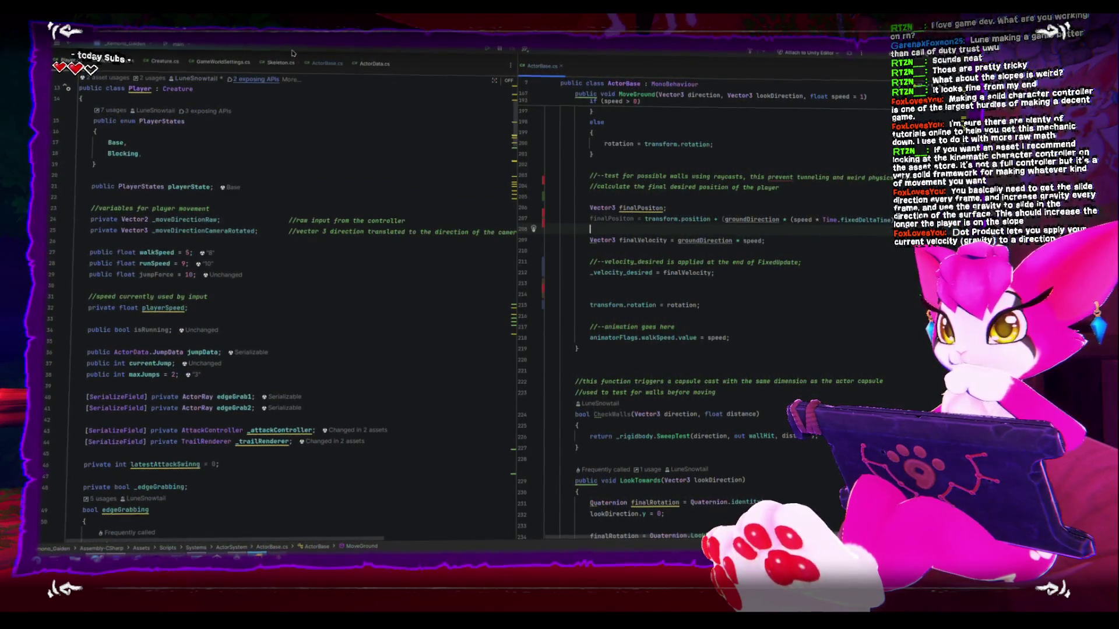
pyautogui.scroll(20, 290, 337)
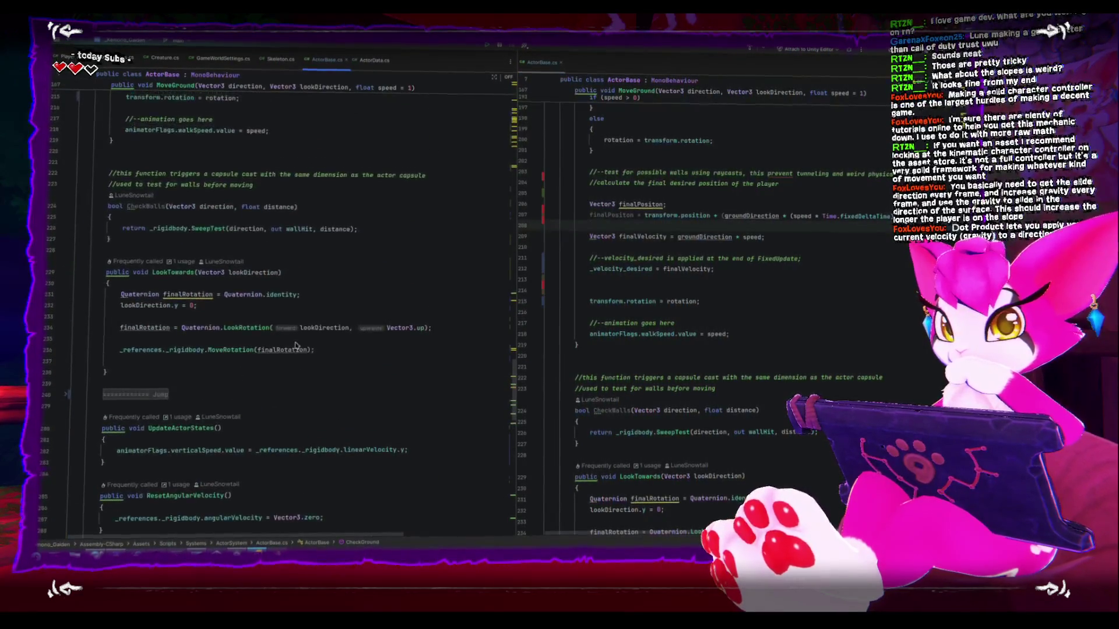
pyautogui.scroll(-8, 294, 347)
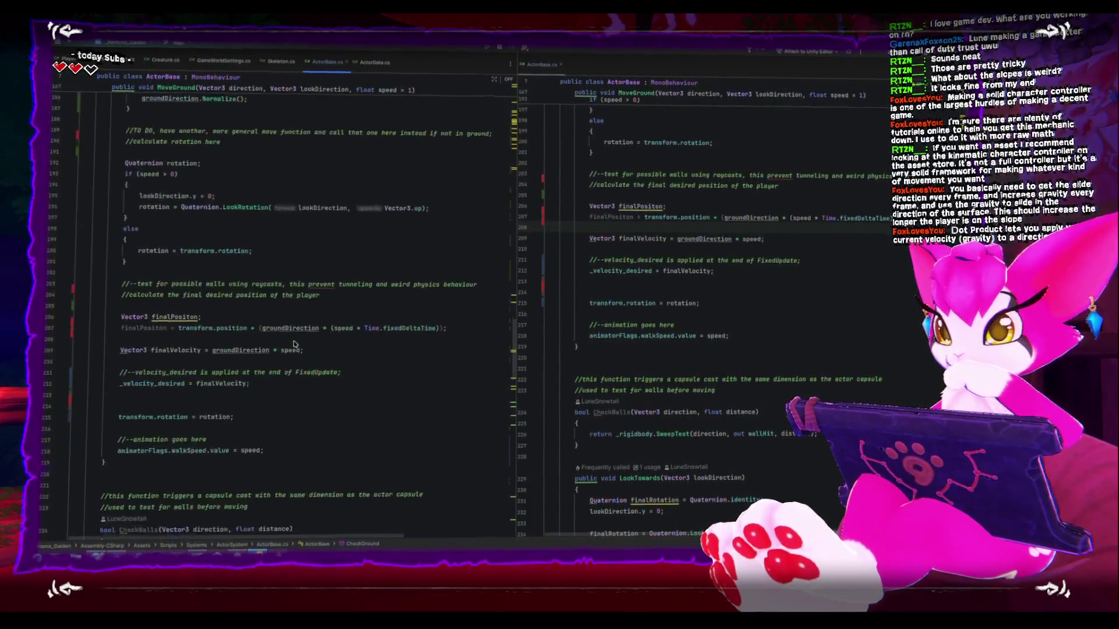
pyautogui.scroll(-10, 294, 346)
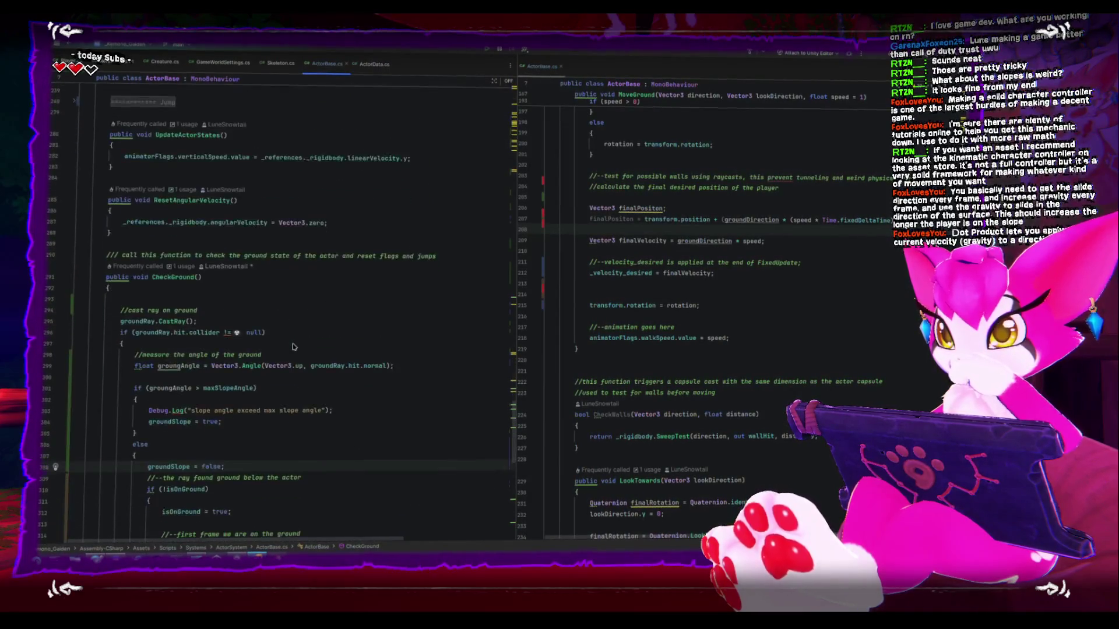
pyautogui.scroll(-15, 293, 345)
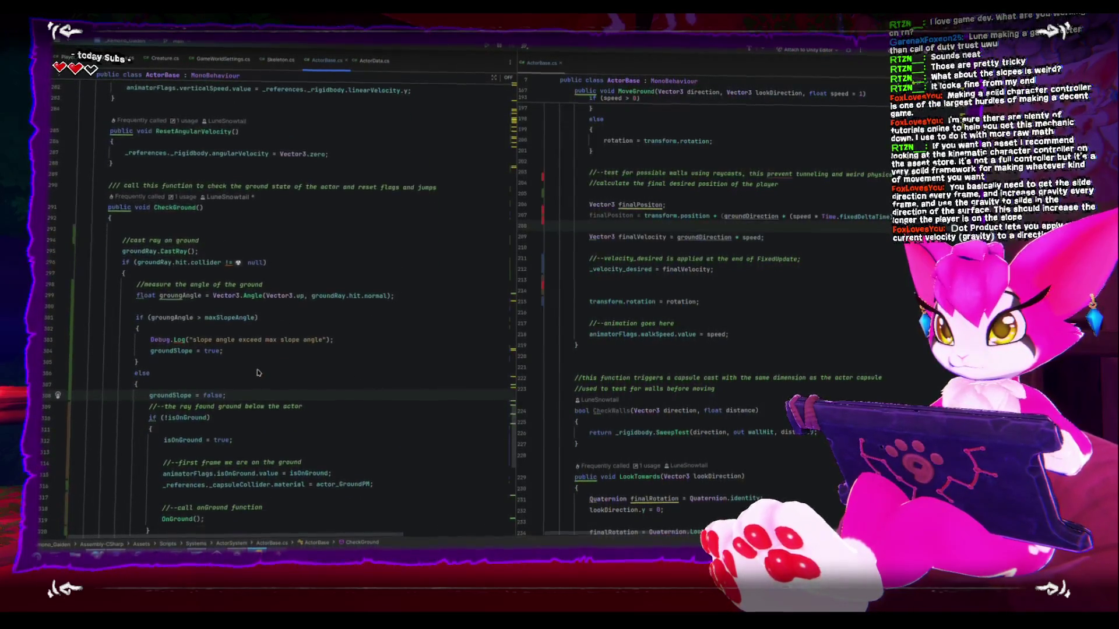
pyautogui.click(222, 274)
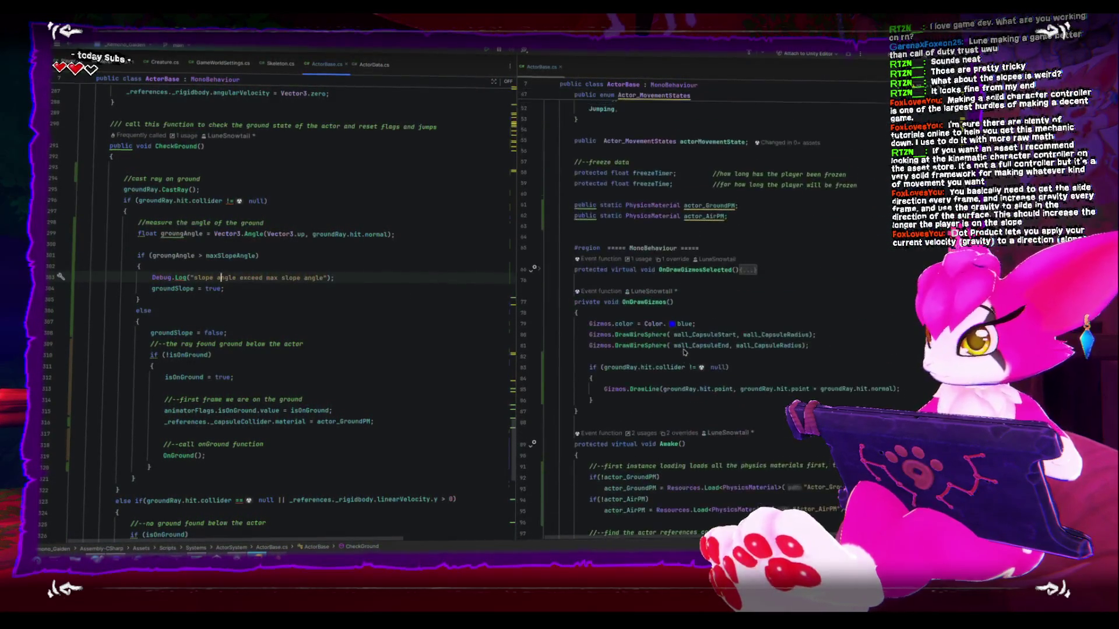
pyautogui.scroll(3, 683, 352)
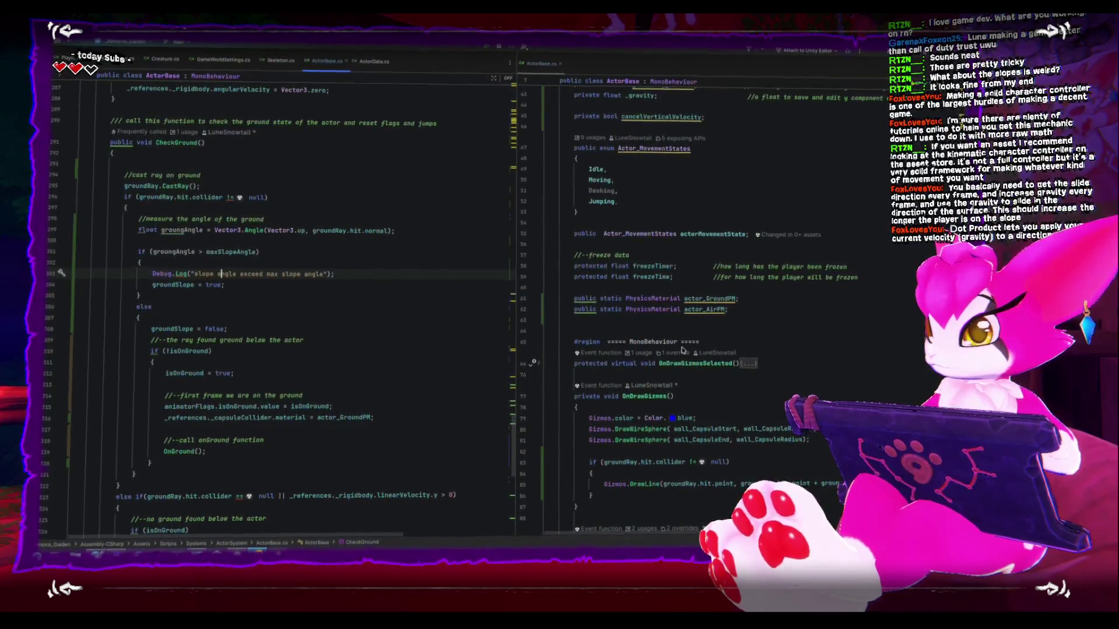
pyautogui.scroll(9, 682, 350)
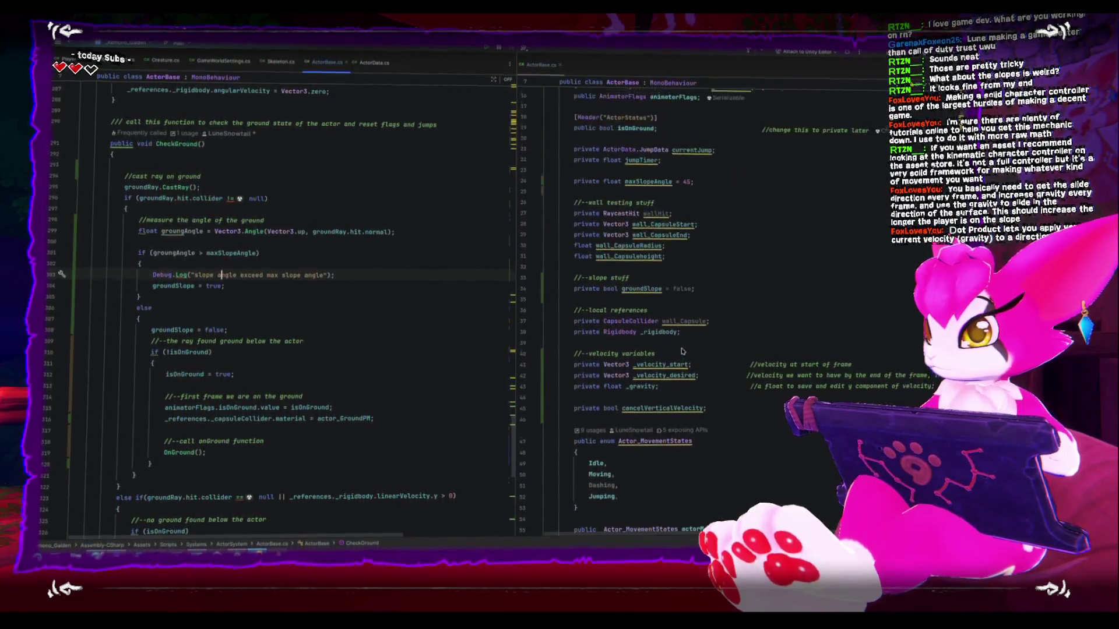
pyautogui.click(743, 291)
# Declare 'private Vector3 slopeDirection' on a new line under groundSlope.
pyautogui.press('Return')
pyautogui.press('Return')
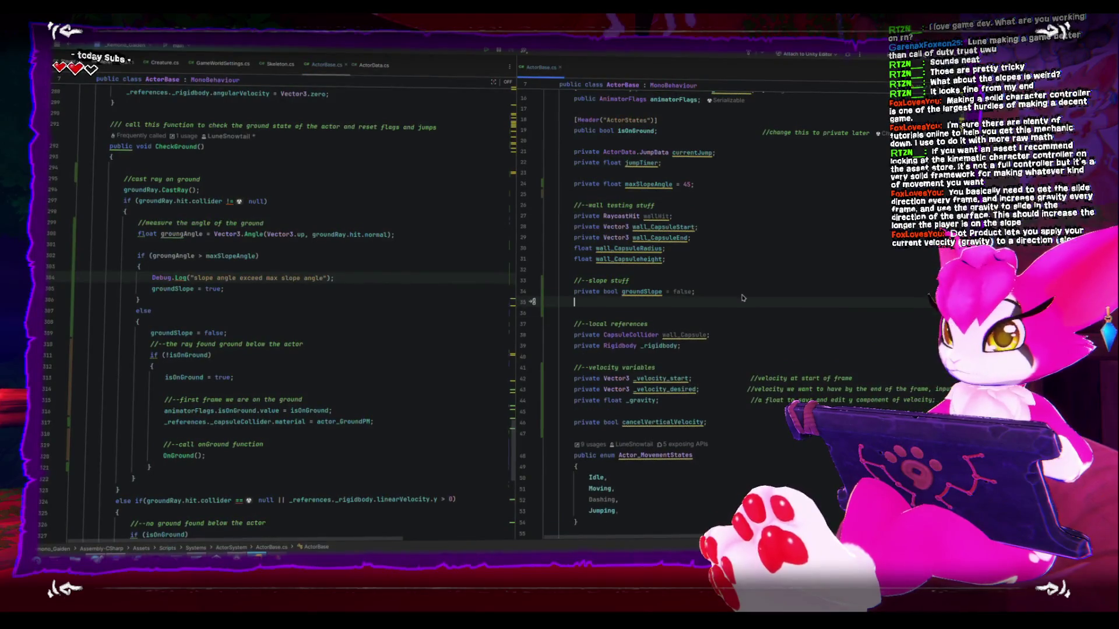
pyautogui.write('private Vec')
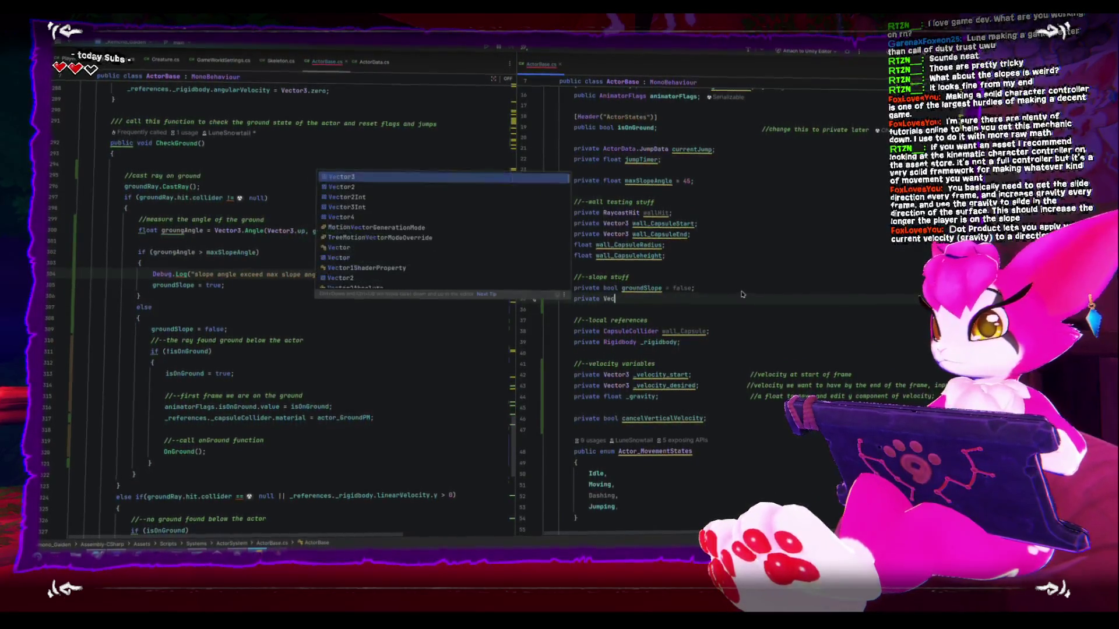
pyautogui.write('tor3 slopeDirect')
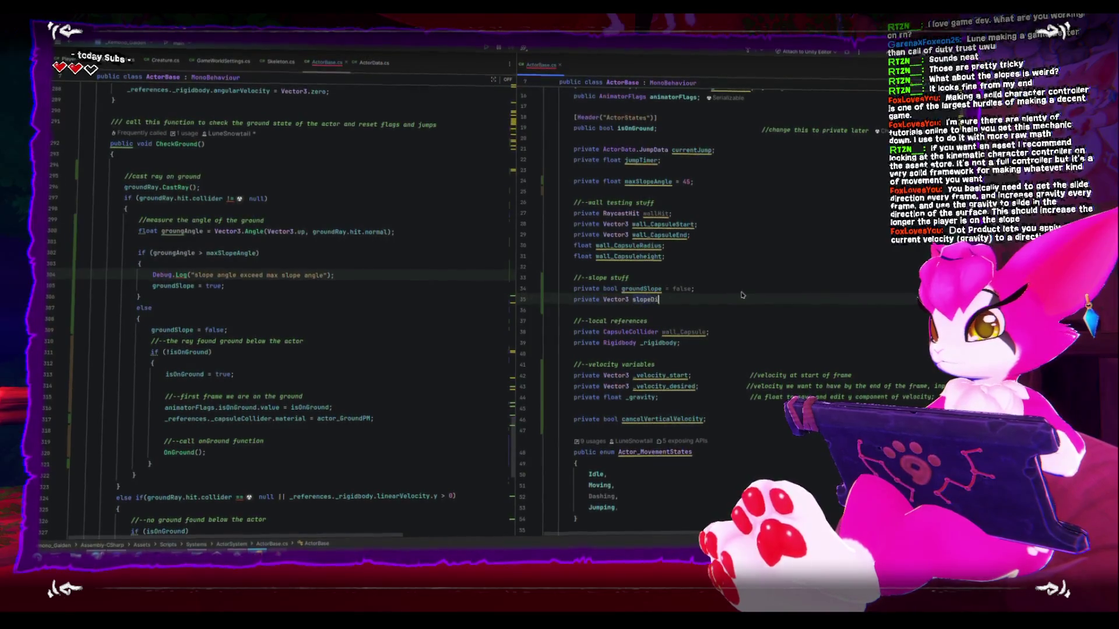
pyautogui.press('Tab')
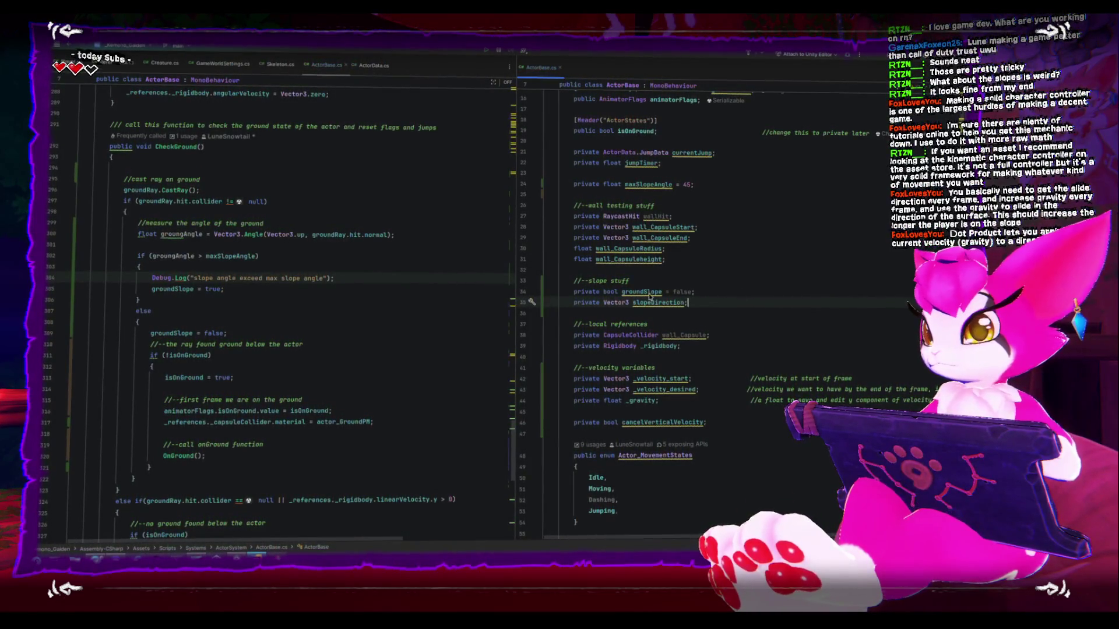
# Scroll through ActorBase.cs to review the slope code around the new field.
pyautogui.scroll(-1, 281, 321)
pyautogui.scroll(-10, 281, 321)
pyautogui.scroll(-1, 281, 322)
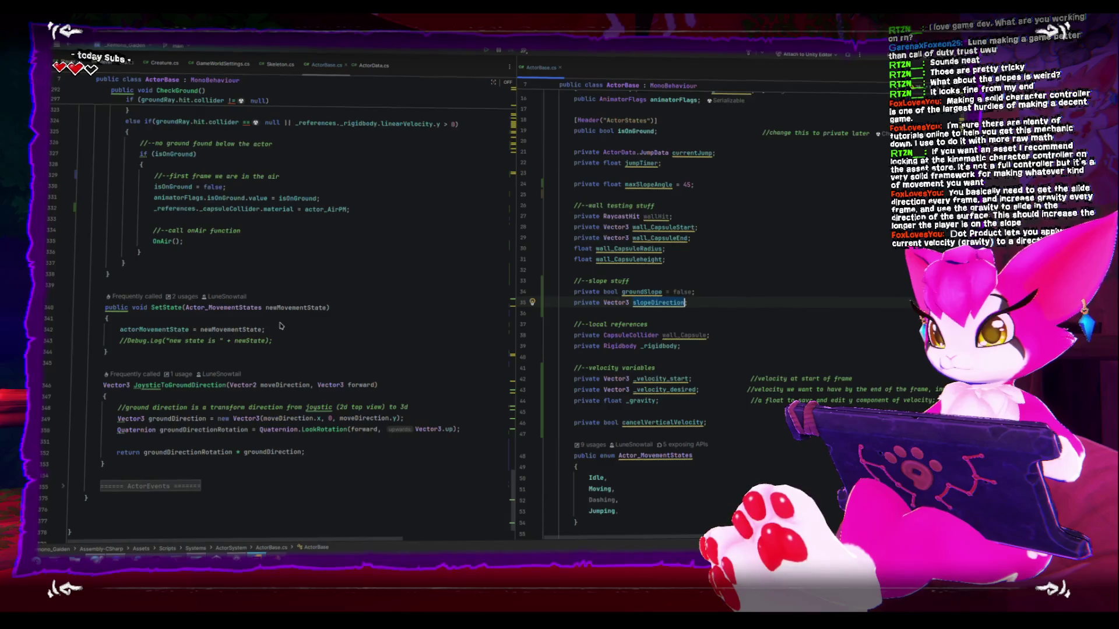
pyautogui.scroll(5, 278, 349)
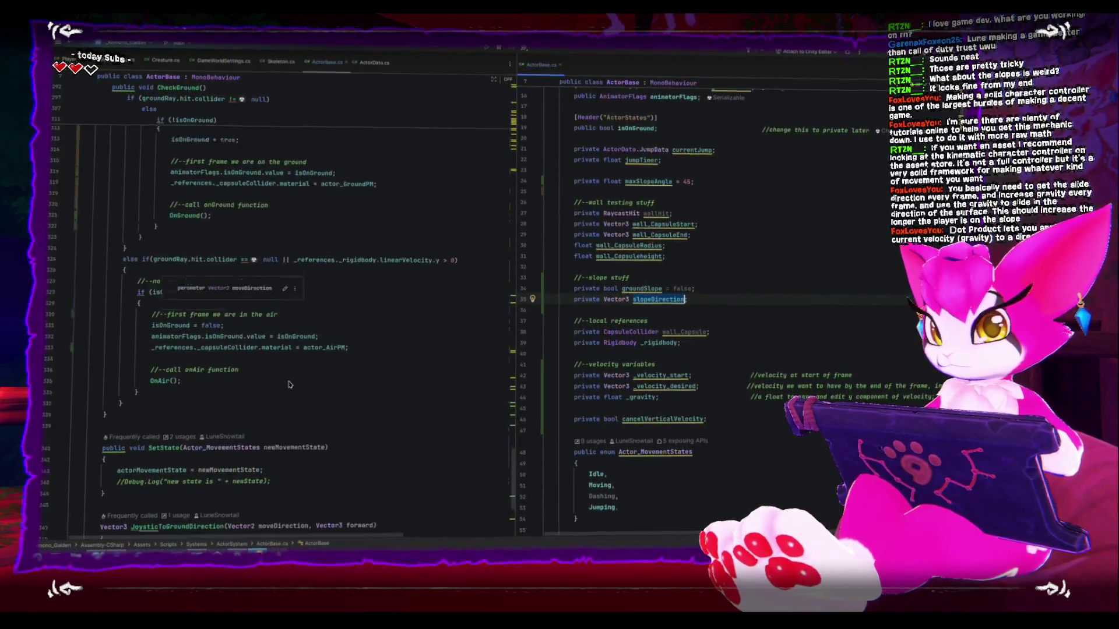
pyautogui.scroll(-8, 770, 390)
pyautogui.scroll(-1, 769, 389)
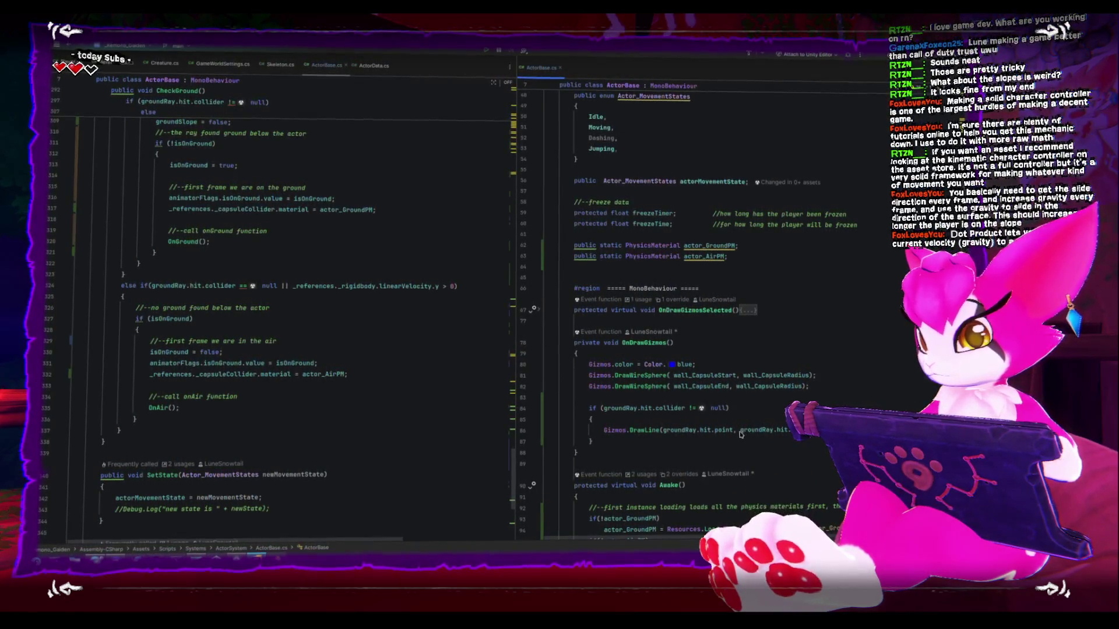
pyautogui.click(758, 434)
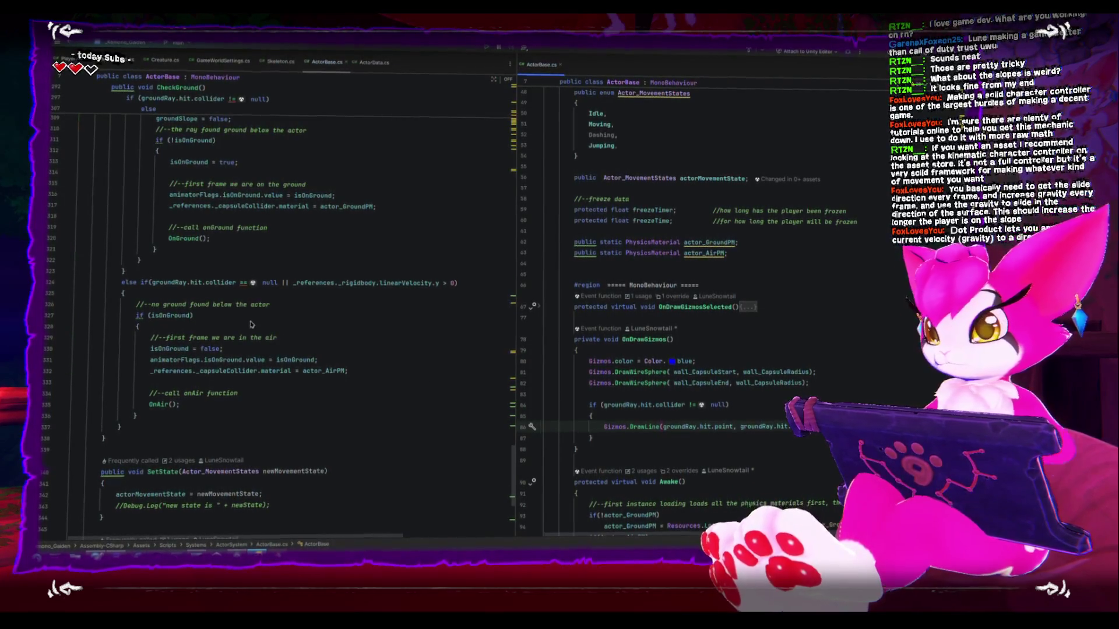
pyautogui.scroll(1, 294, 358)
pyautogui.scroll(4, 294, 358)
pyautogui.scroll(1, 295, 356)
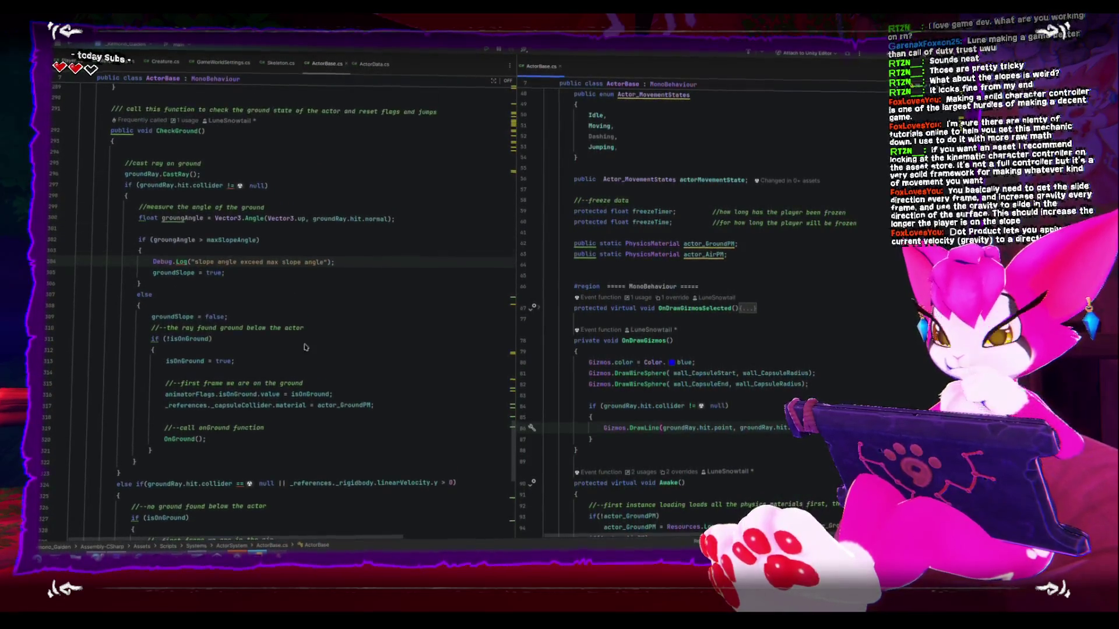
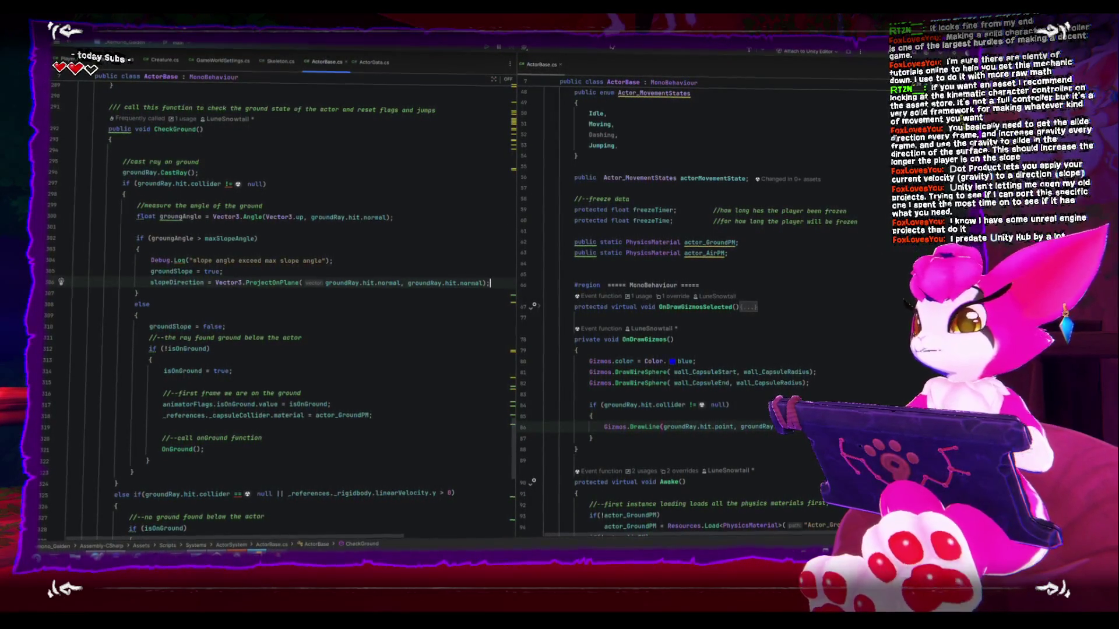
# Start the game in Play mode, then list Unity Hub's installed editors (6.3 LTS, 6.2, 2022.3, 2021.3).
pyautogui.hotkey('alt', 'Tab')
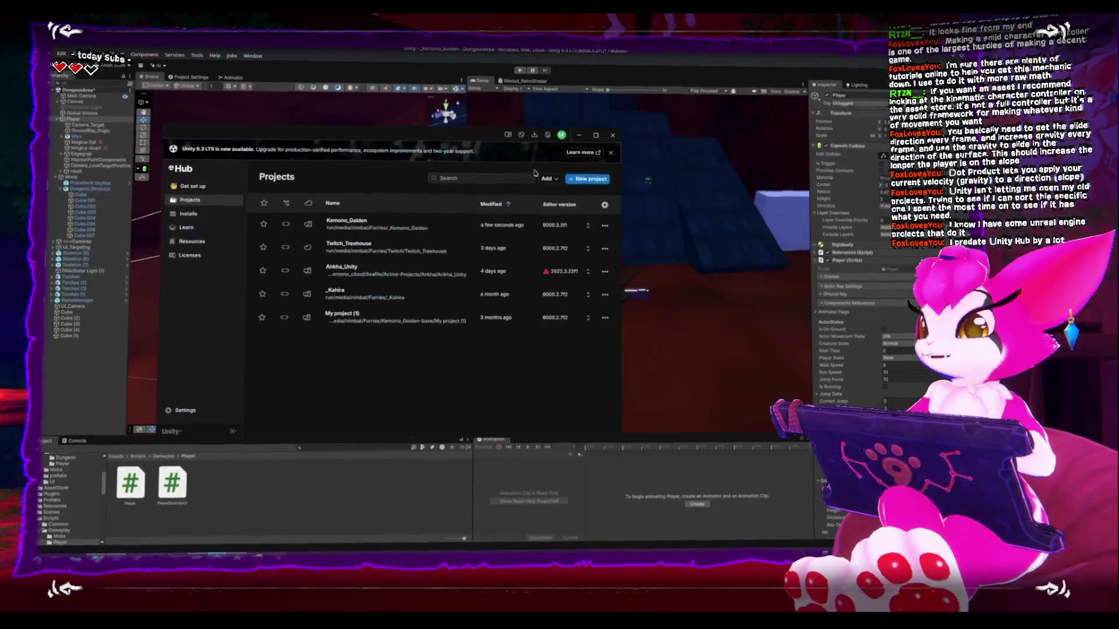
pyautogui.click(580, 138)
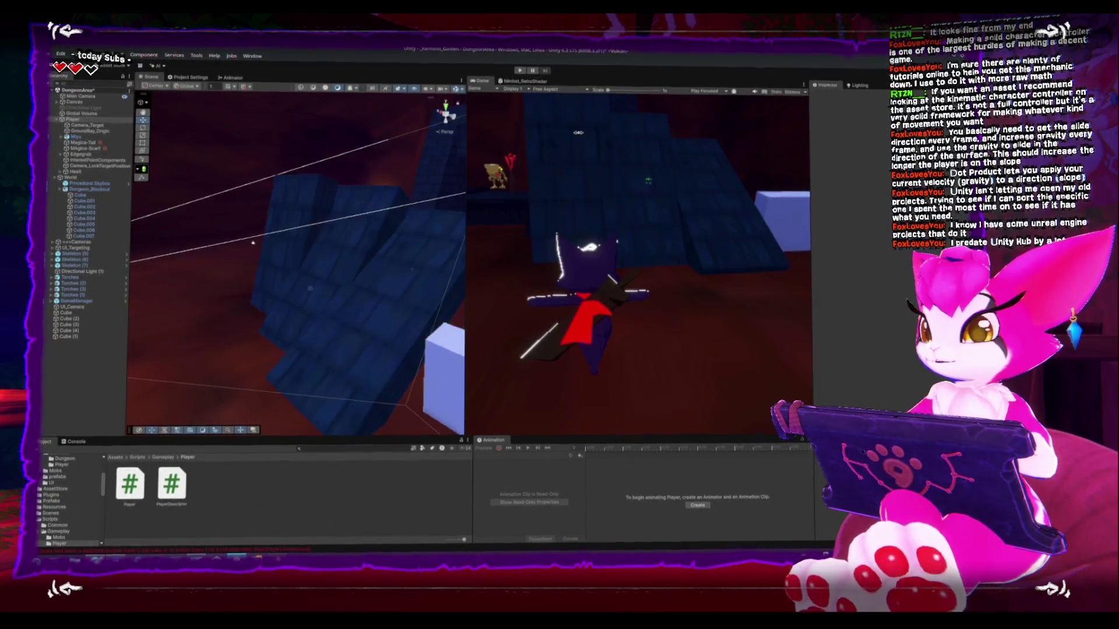
pyautogui.click(520, 71)
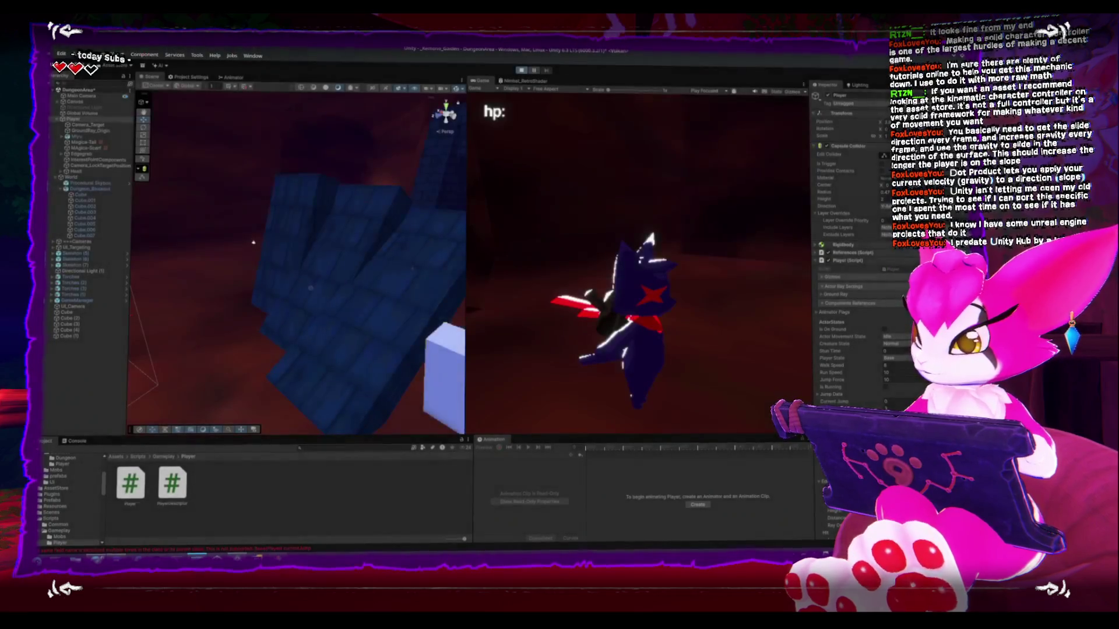
pyautogui.click(240, 553)
pyautogui.click(206, 213)
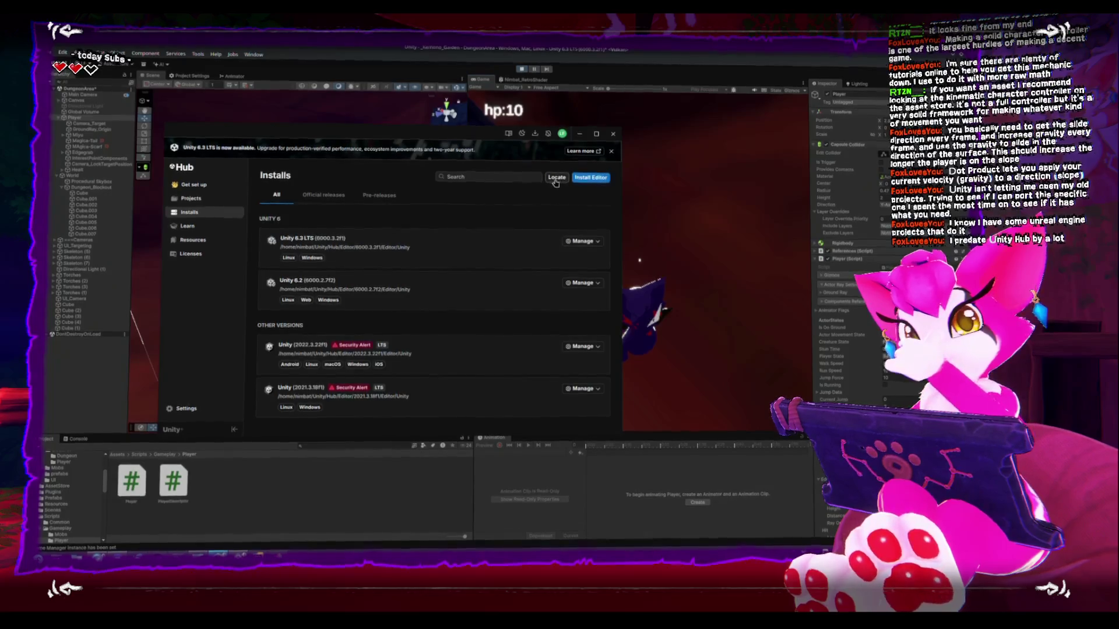
# Open the Unity download archive from Install Editor's Archive tab and maximize the browser.
pyautogui.click(590, 178)
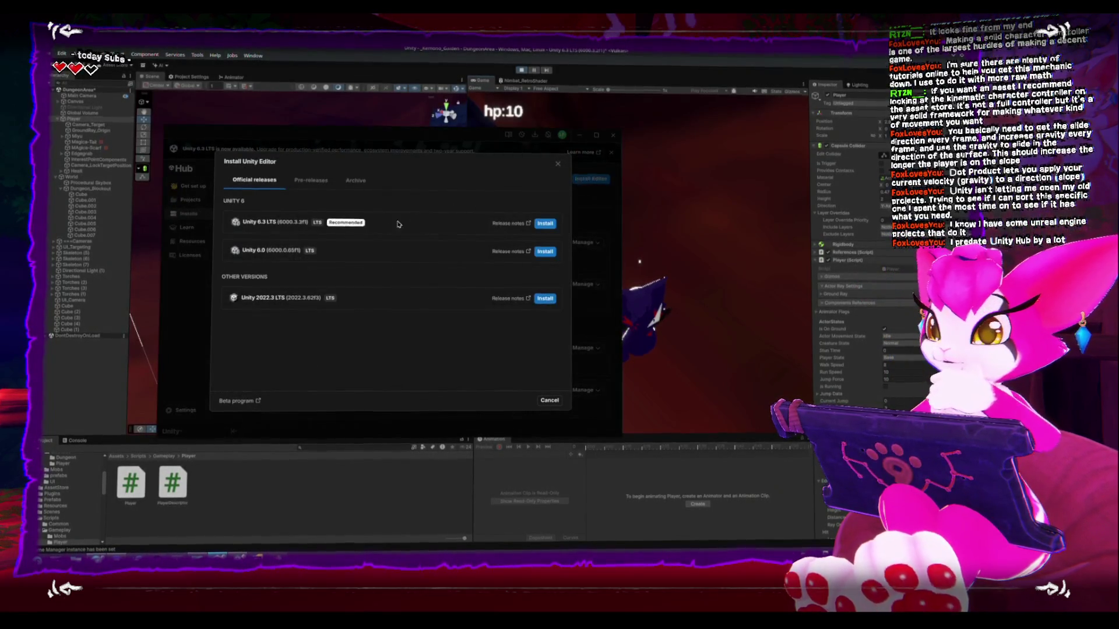
pyautogui.click(356, 177)
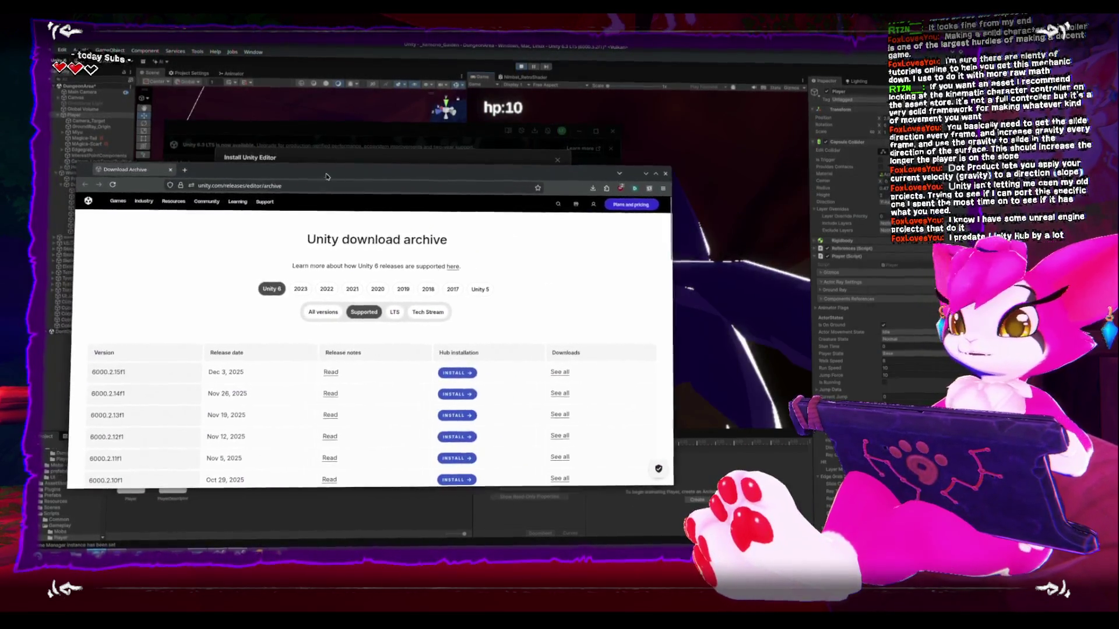
pyautogui.doubleClick(326, 176)
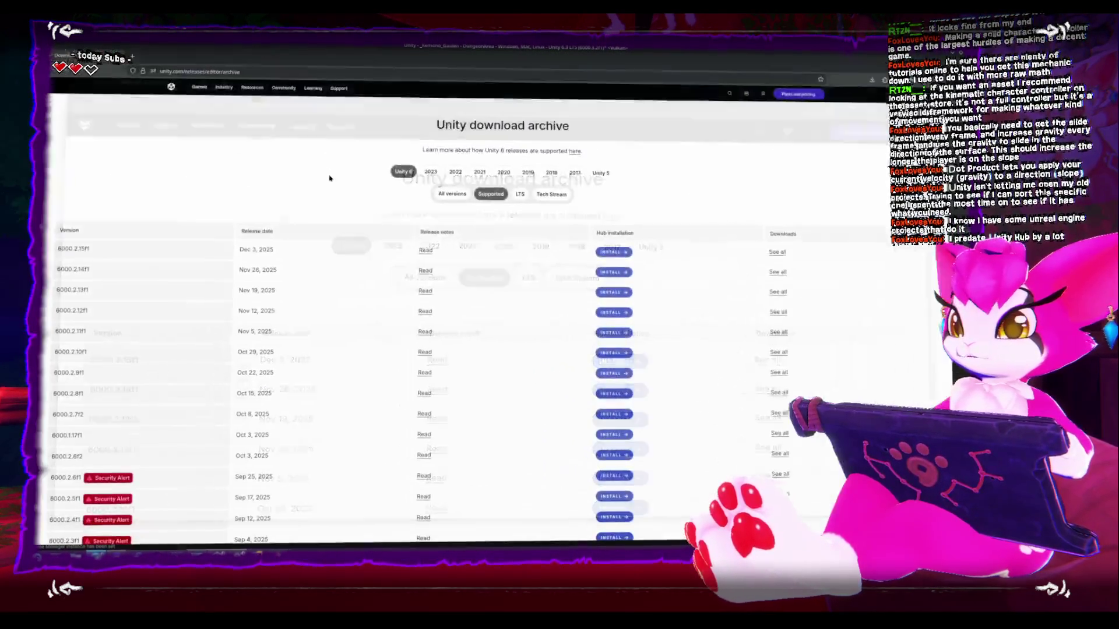
# Scroll the Unity 5 release list down to 5.0.0f4 (Feb 25, 2015), then close the page.
pyautogui.click(619, 174)
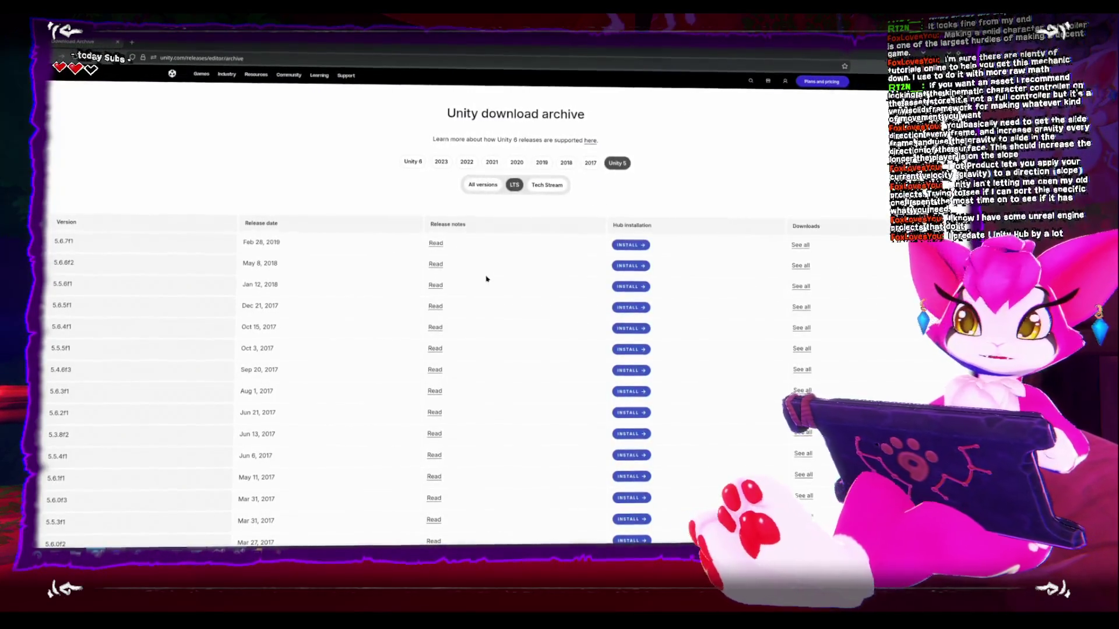
pyautogui.scroll(-10, 483, 280)
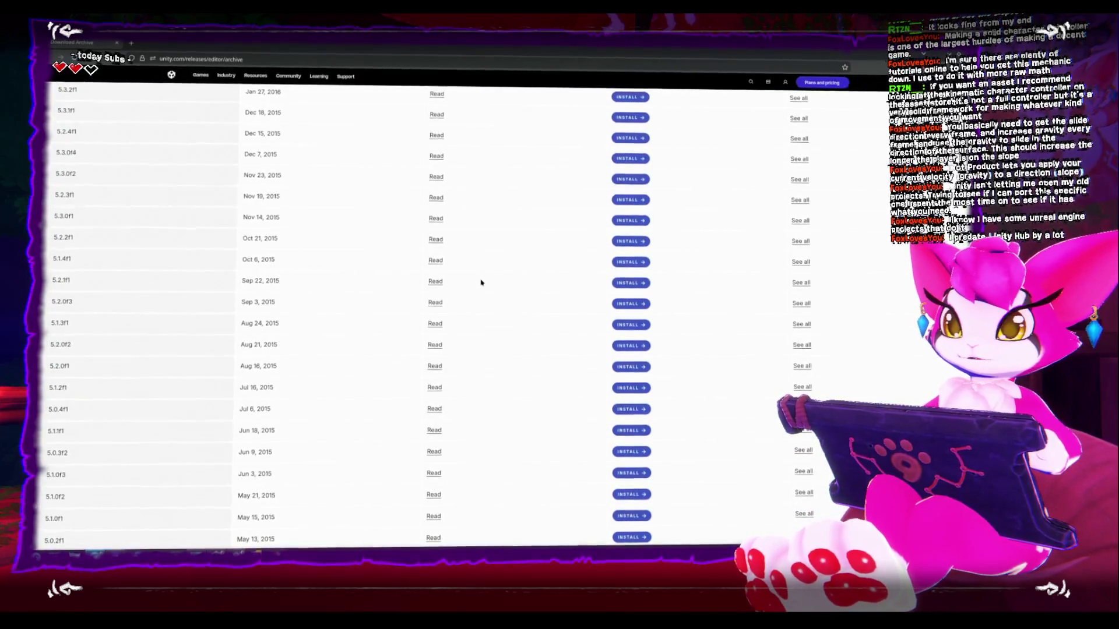
pyautogui.scroll(-5, 481, 282)
pyautogui.scroll(10, 480, 284)
pyautogui.scroll(15, 480, 285)
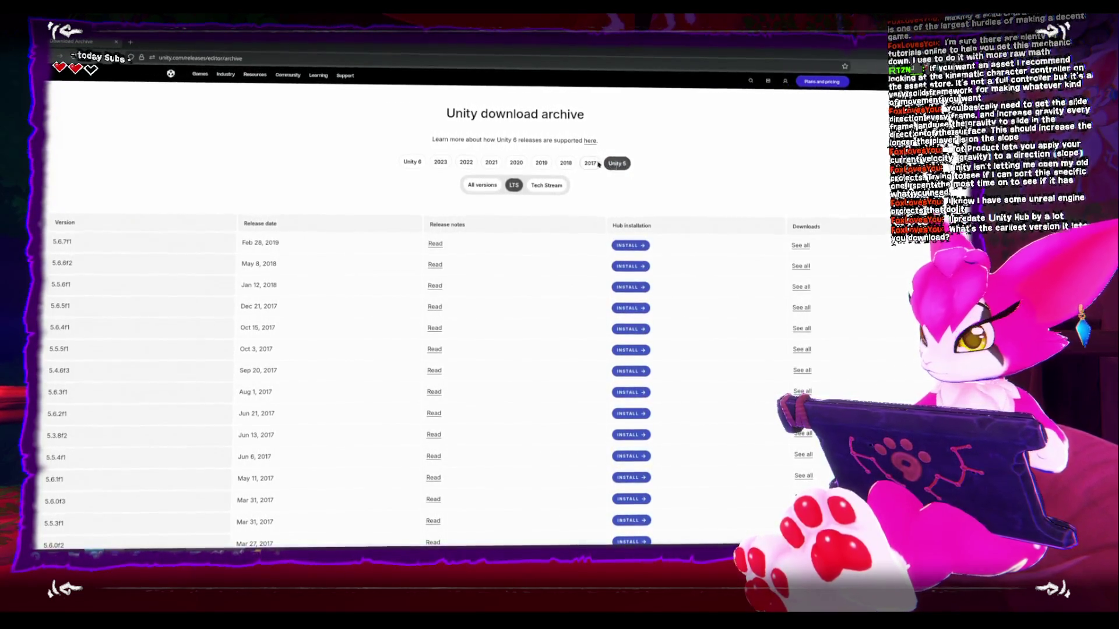
pyautogui.scroll(-5, 510, 233)
pyautogui.scroll(-10, 505, 237)
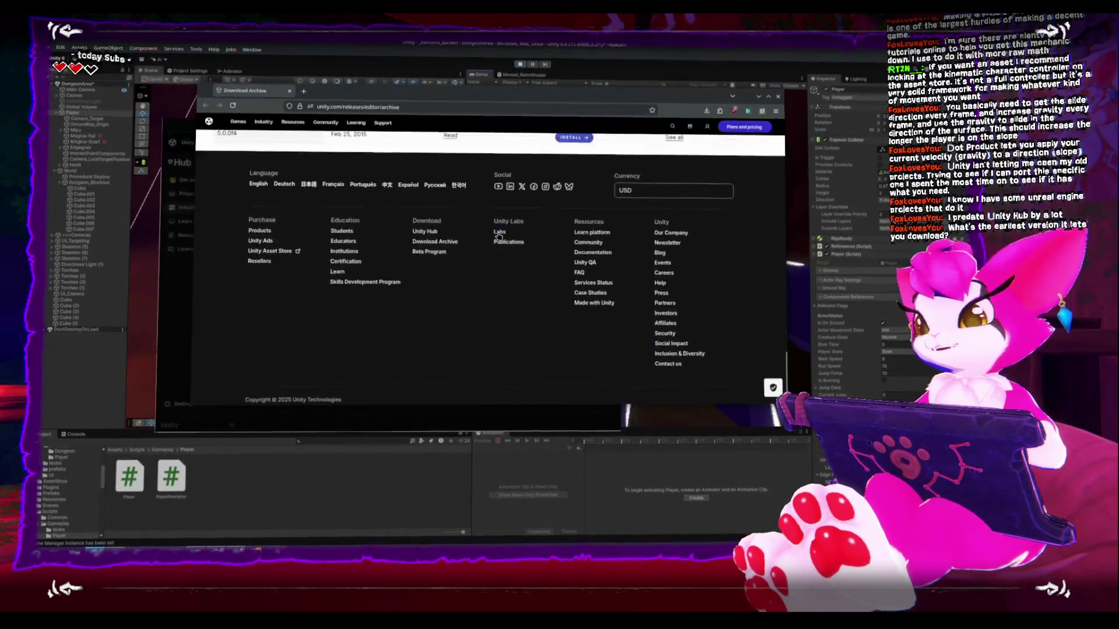
pyautogui.scroll(15, 498, 236)
pyautogui.scroll(5, 497, 236)
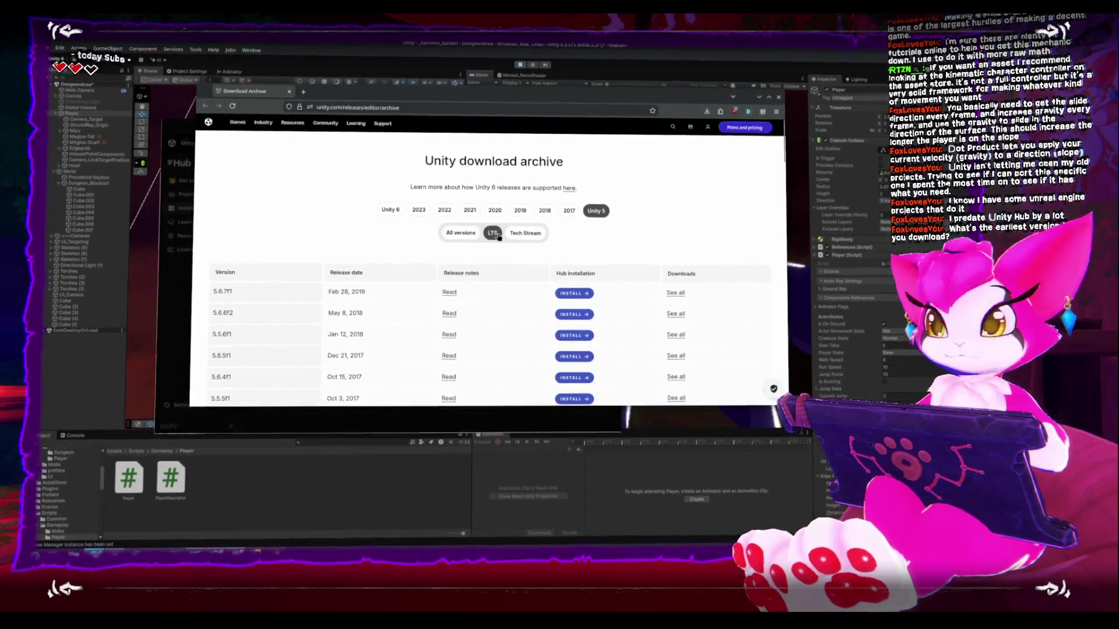
pyautogui.scroll(-10, 498, 241)
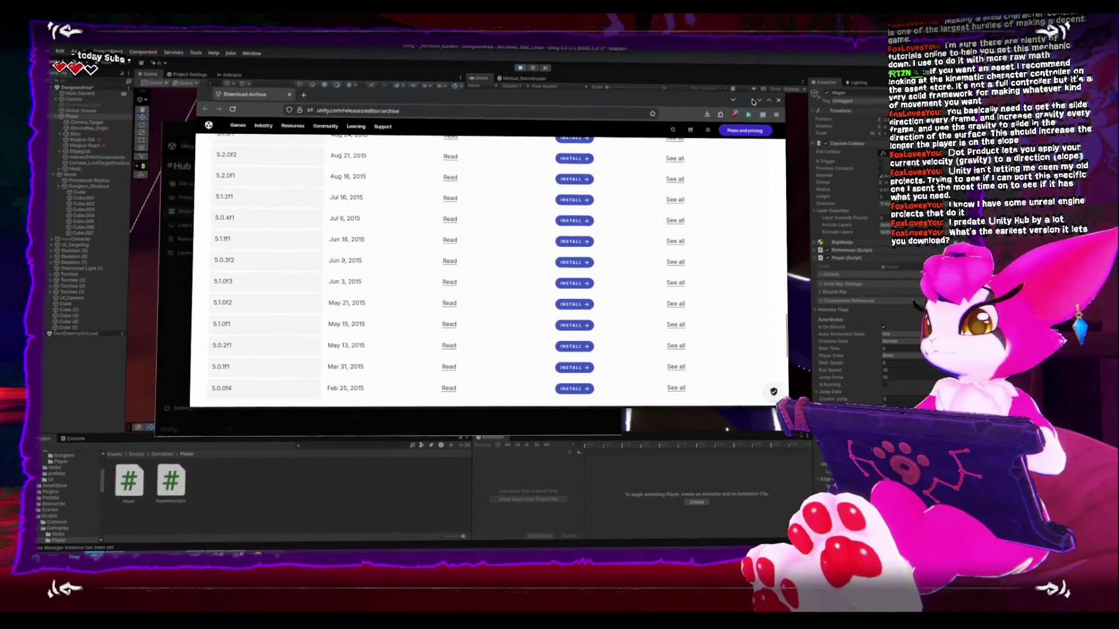
pyautogui.hotkey('ctrl', 'w')
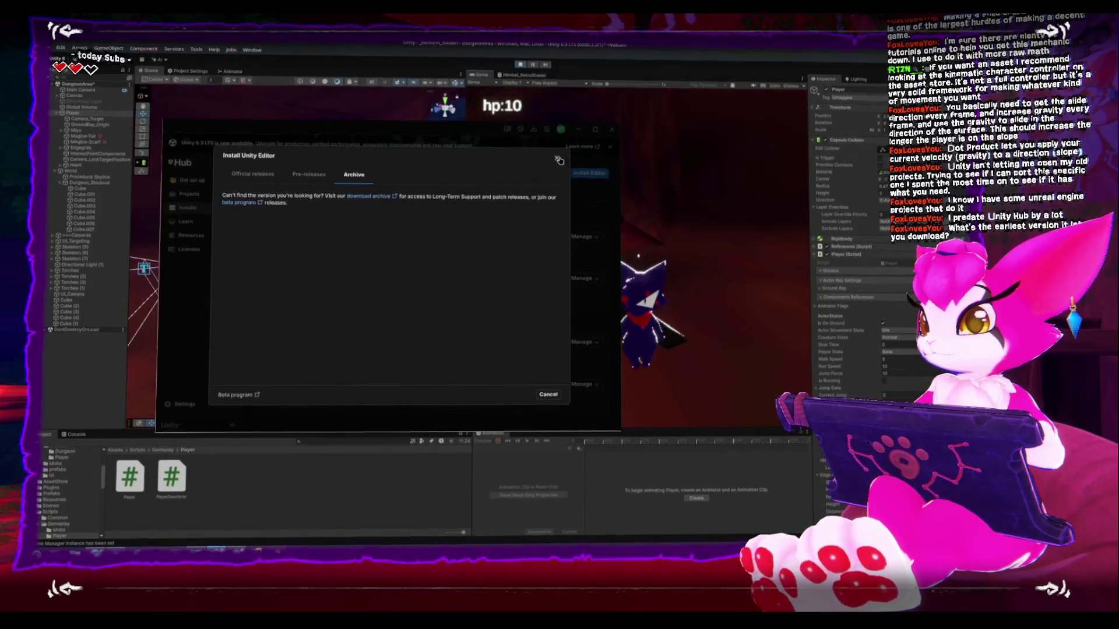
# Dismiss Unity Hub's install dialog and walk the player toward the slope in the running game.
pyautogui.click(556, 160)
pyautogui.click(611, 132)
pyautogui.press('Escape')
pyautogui.press('Escape')
pyautogui.press('w')
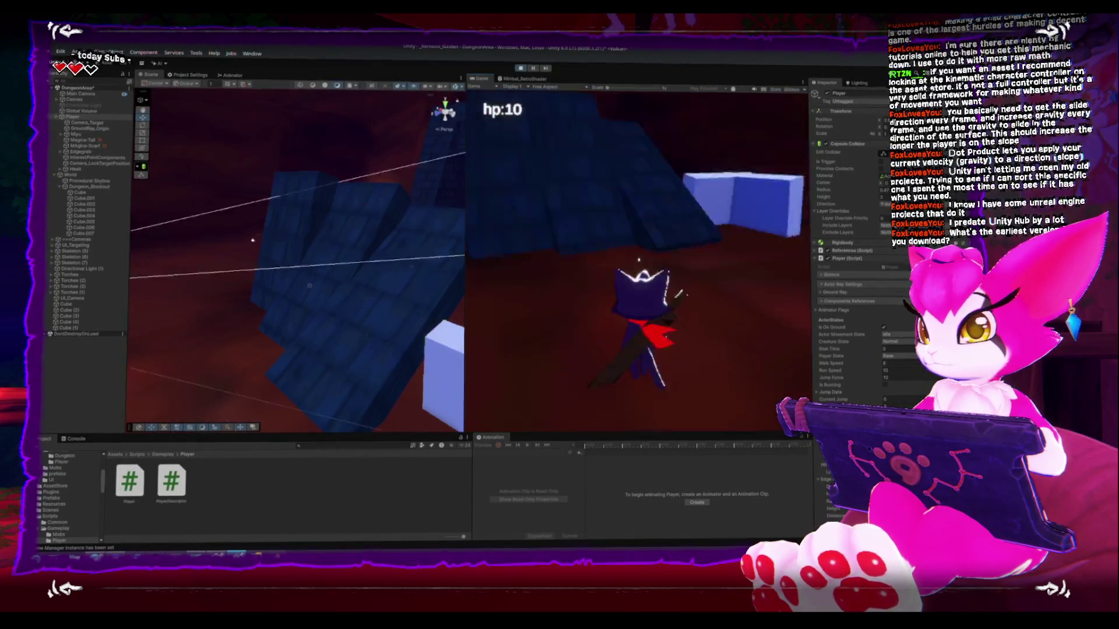
pyautogui.press('w')
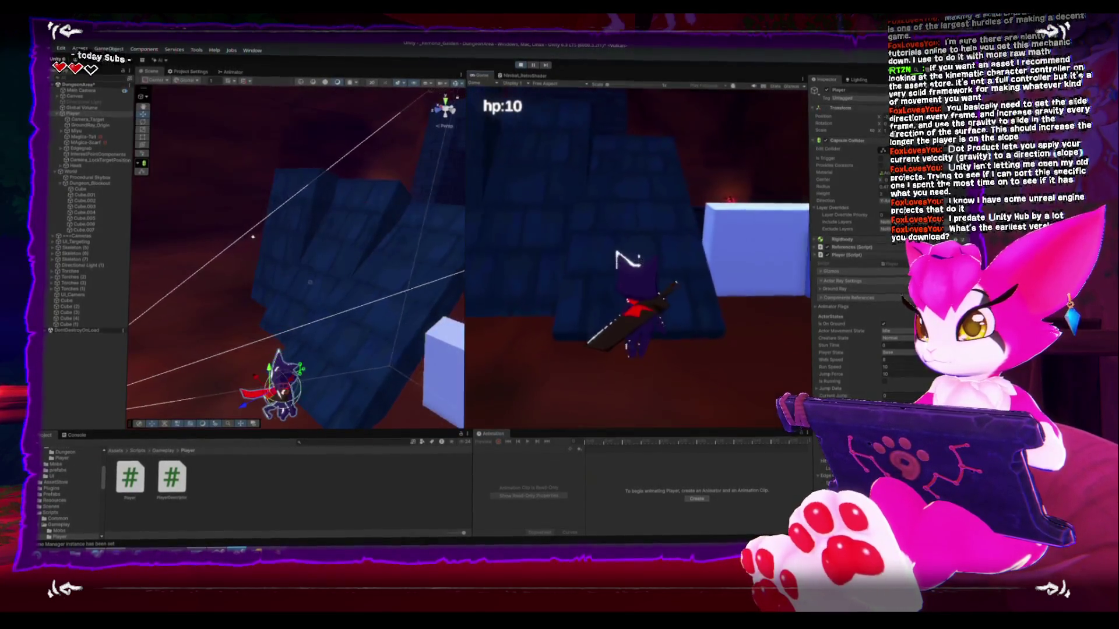
# Walk the player up the steep slope, then zoom and orbit the view around it.
pyautogui.press('w')
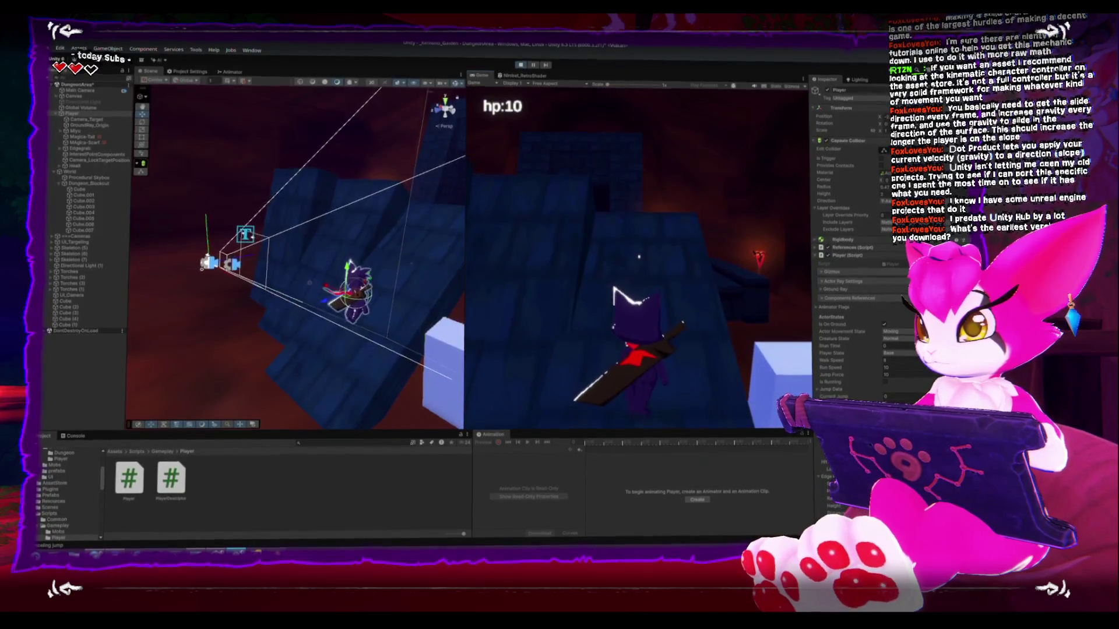
pyautogui.press('w')
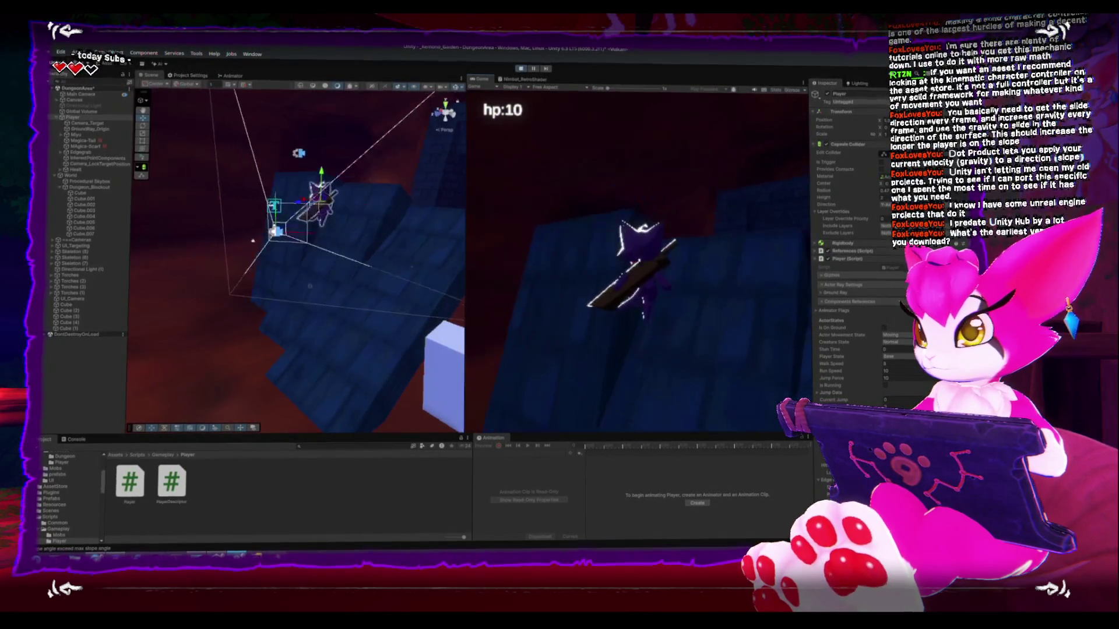
pyautogui.press('w')
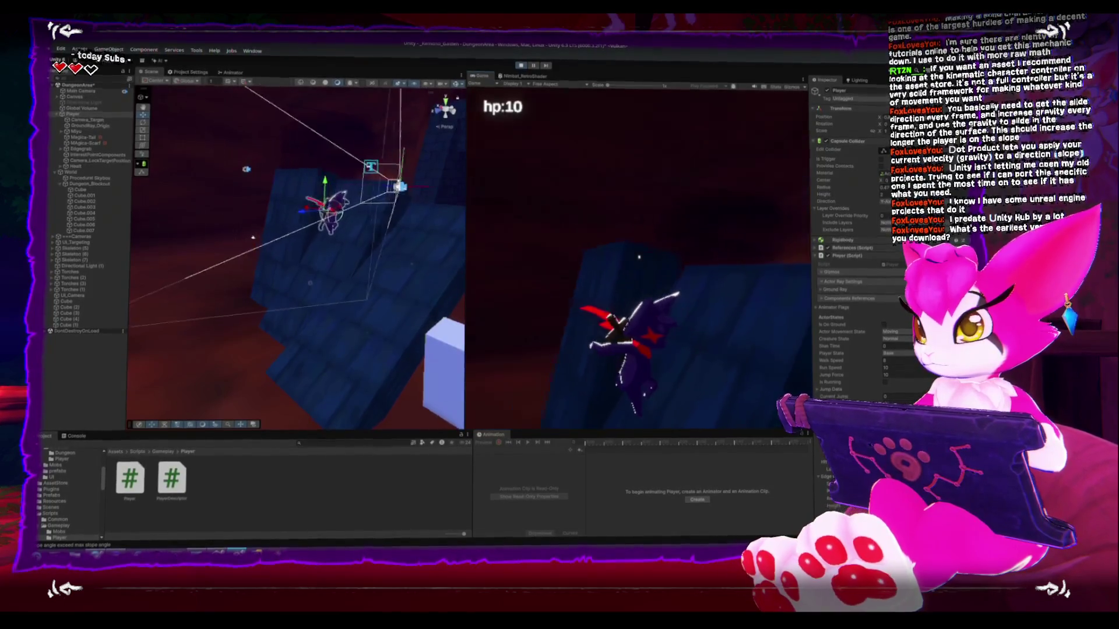
pyautogui.scroll(5, 253, 236)
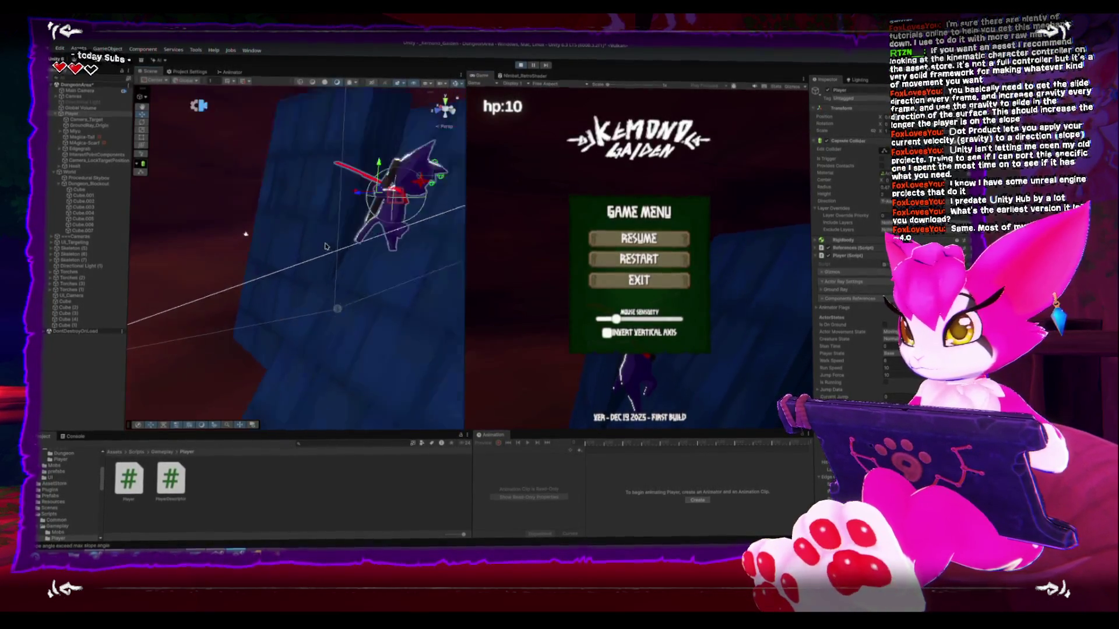
pyautogui.moveTo(254, 234)
pyautogui.mouseDown()
pyautogui.moveTo(197, 181)
pyautogui.moveTo(261, 114)
pyautogui.moveTo(207, 162)
pyautogui.mouseUp()
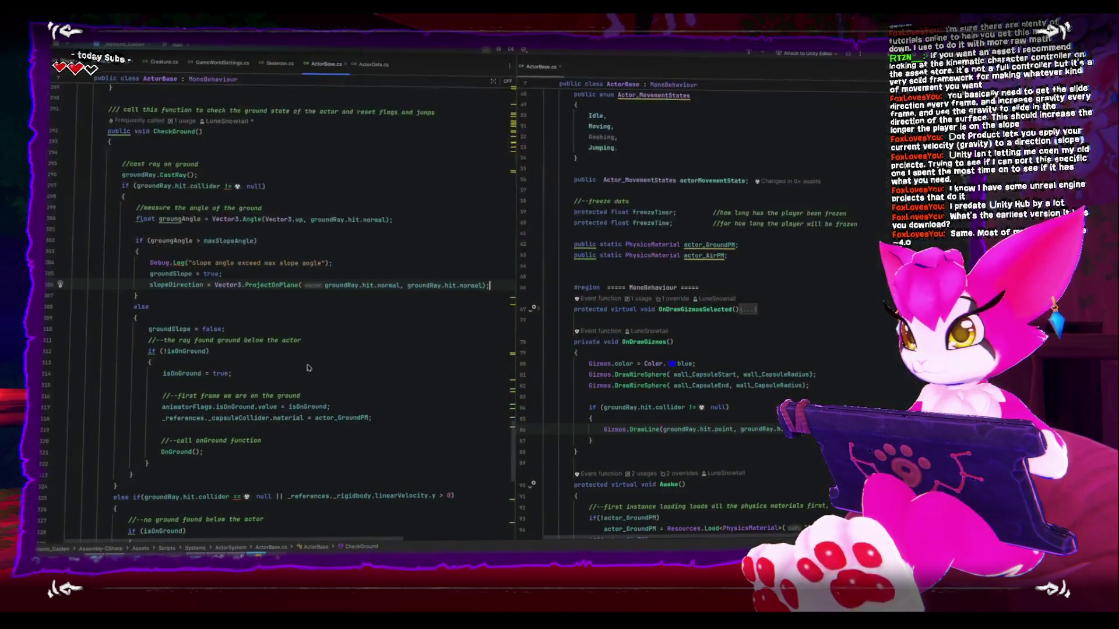
# Inspect the slopeDirection assignment on line 306 of CheckGround, then switch to the download archive.
pyautogui.doubleClick(175, 285)
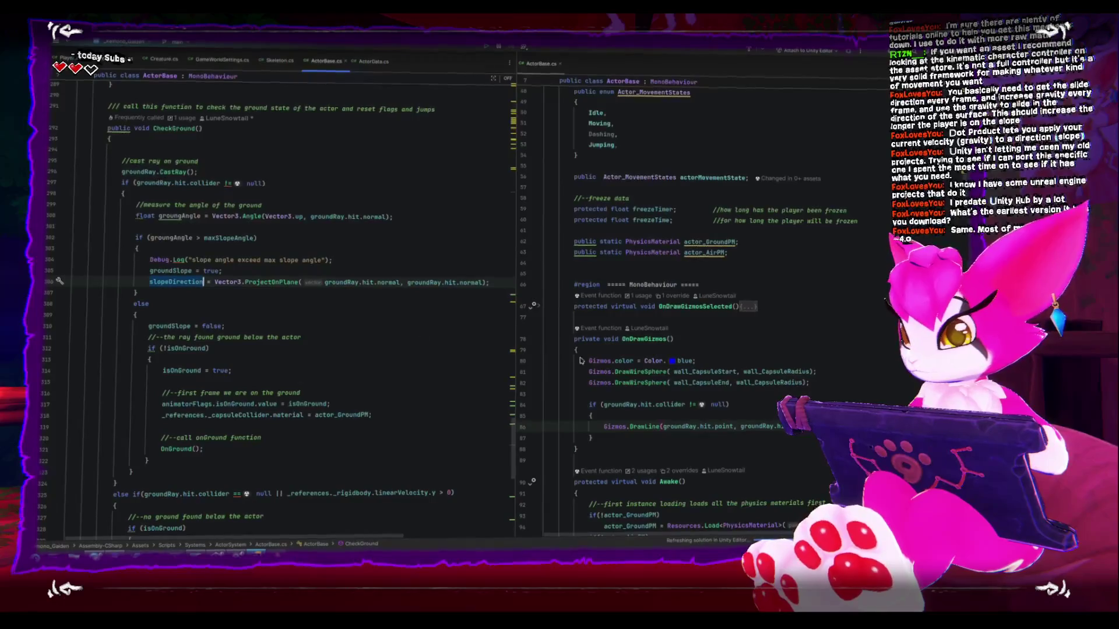
pyautogui.scroll(-1, 643, 392)
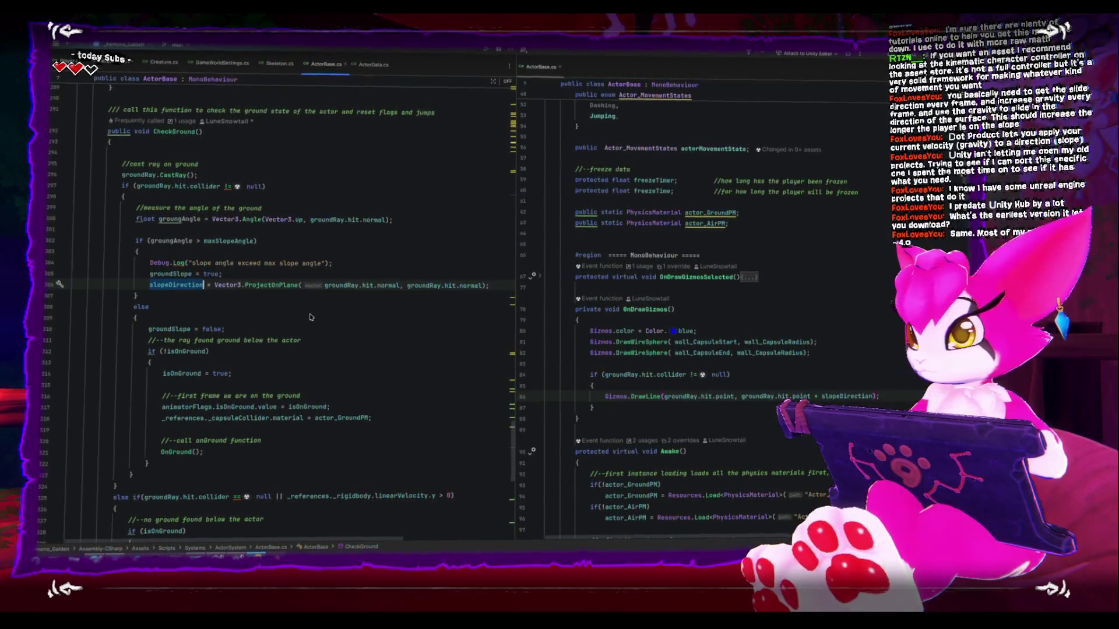
pyautogui.click(193, 285)
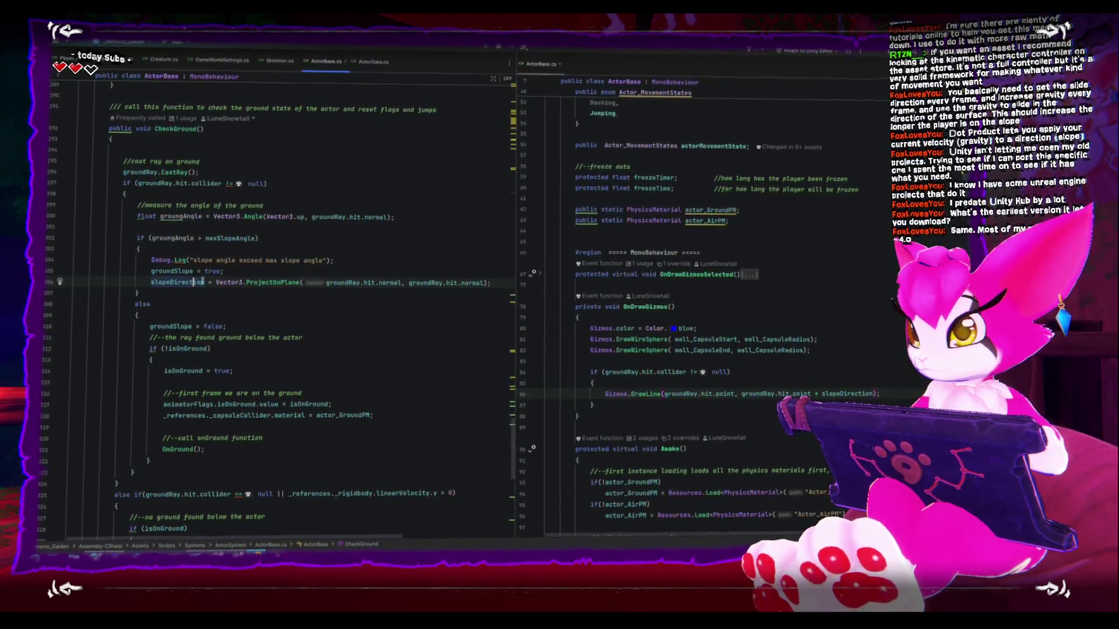
pyautogui.click(226, 270)
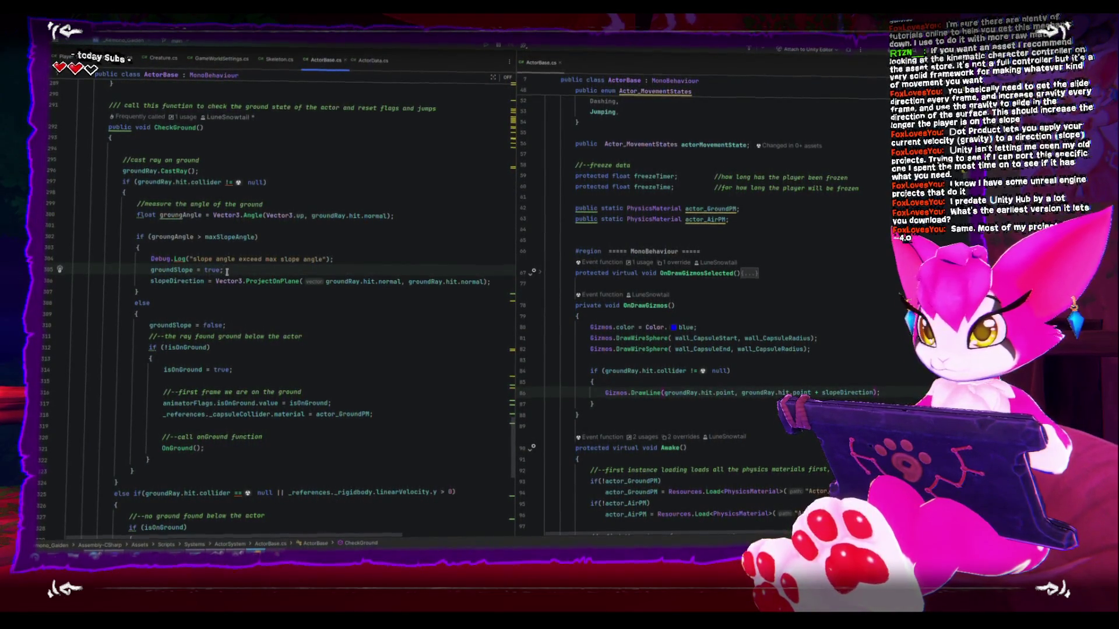
pyautogui.click(152, 285)
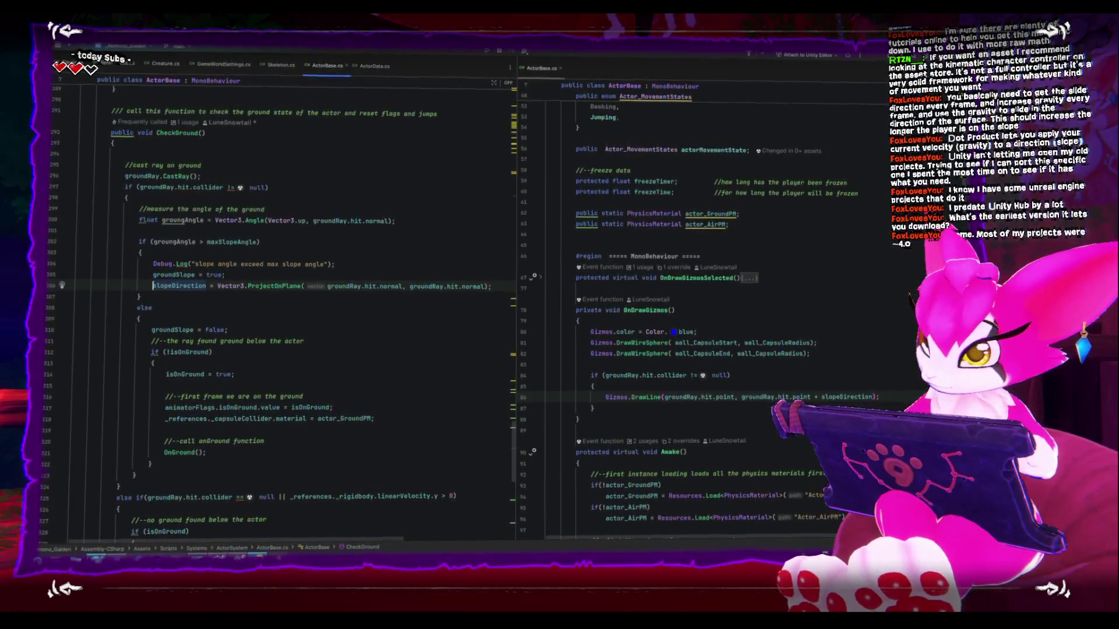
pyautogui.hotkey('alt', 'Tab')
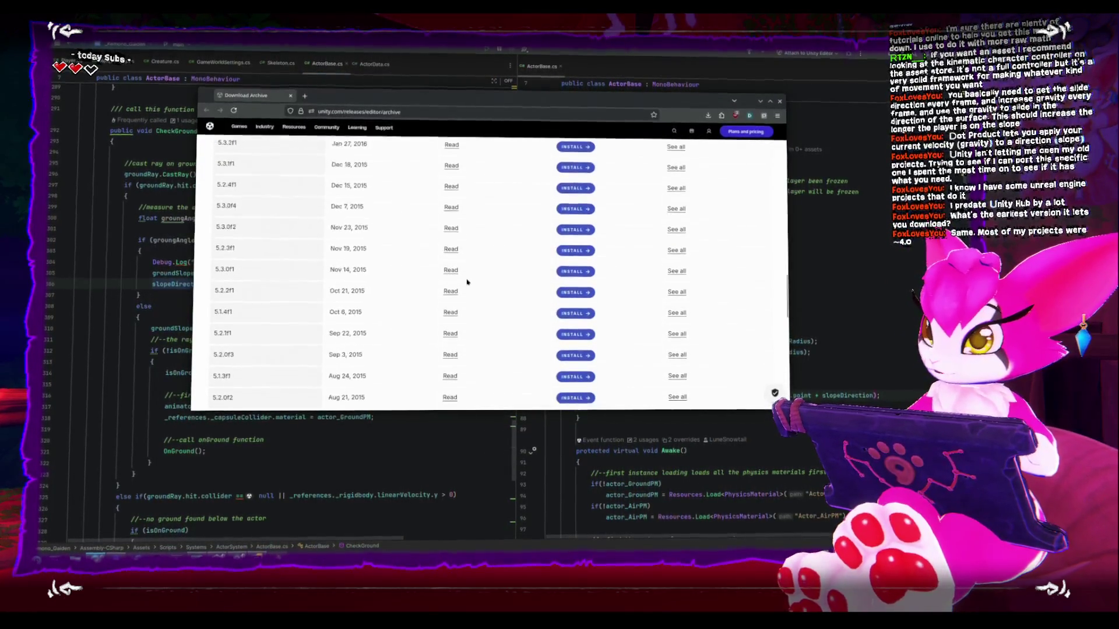
# Scroll back to the top and switch the Unity 5 list to All versions.
pyautogui.scroll(-3, 466, 279)
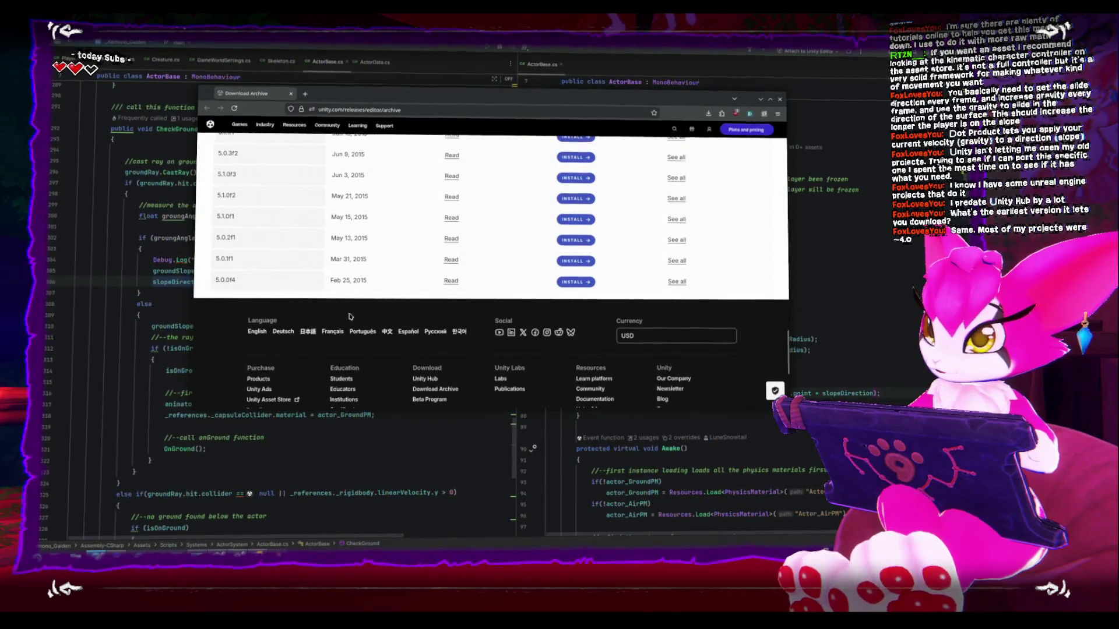
pyautogui.scroll(5, 760, 247)
pyautogui.scroll(10, 759, 247)
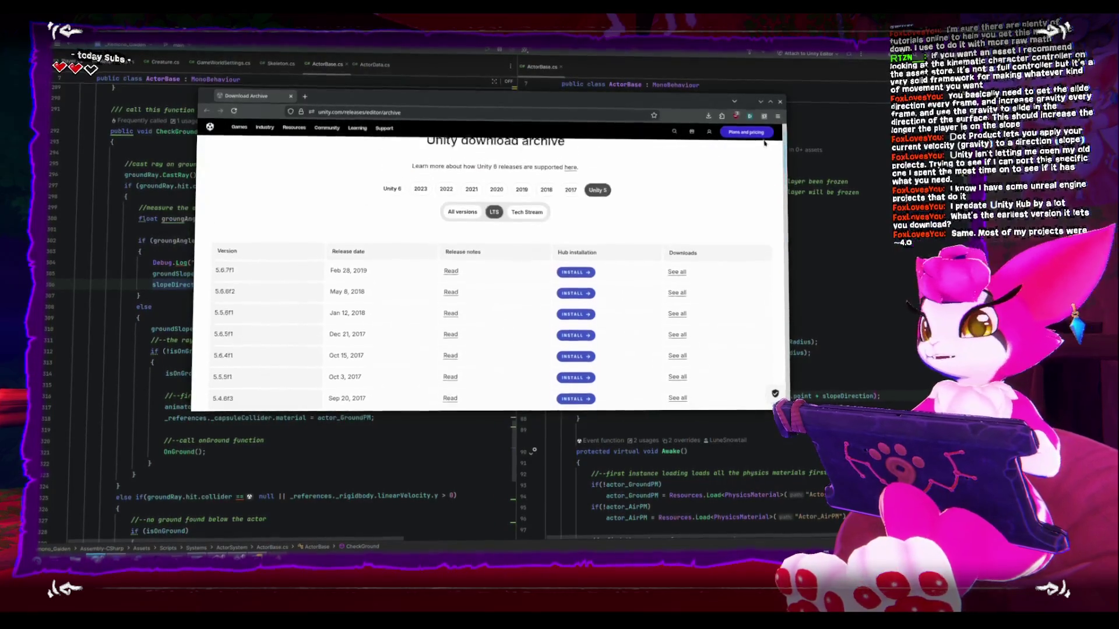
pyautogui.scroll(2, 765, 145)
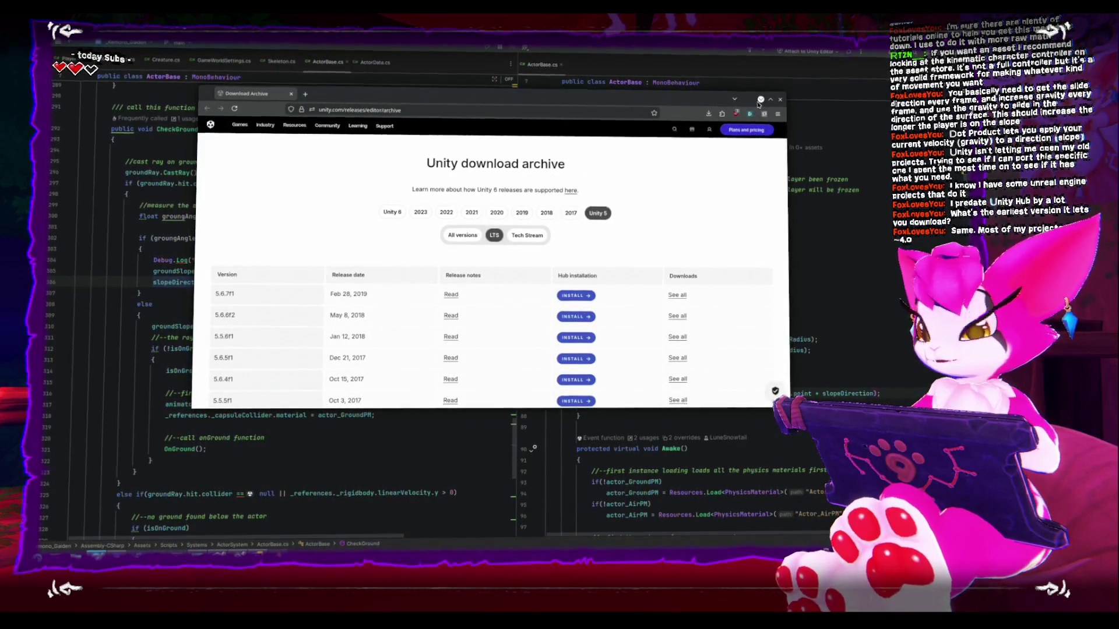
pyautogui.click(469, 238)
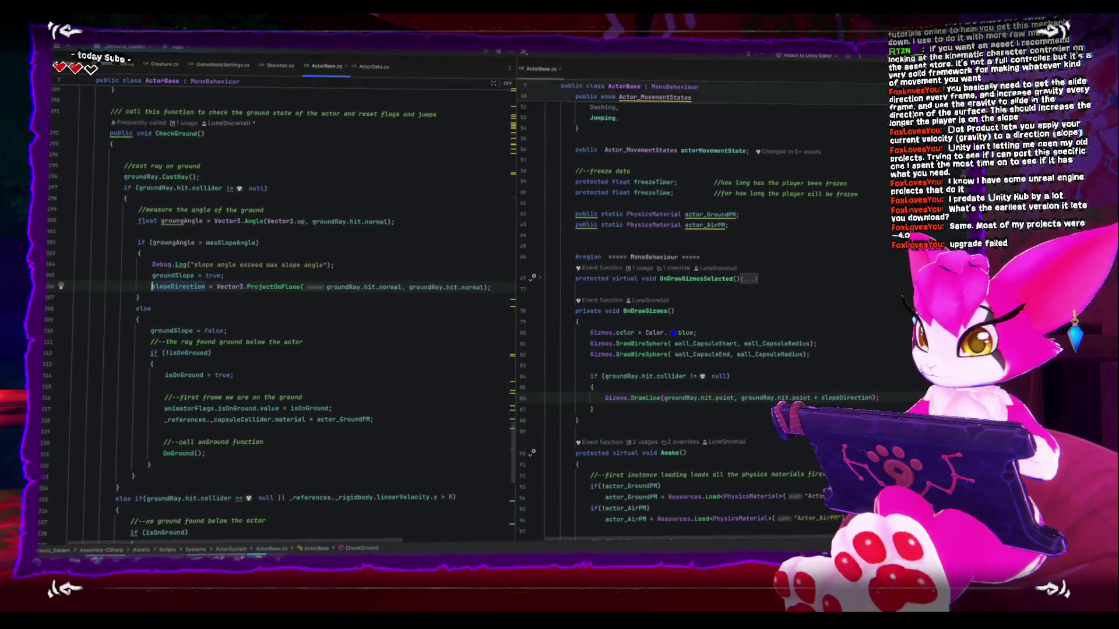
# Cut the slopeDirection assignment on line 306 of CheckGround.
pyautogui.scroll(1, 132, 316)
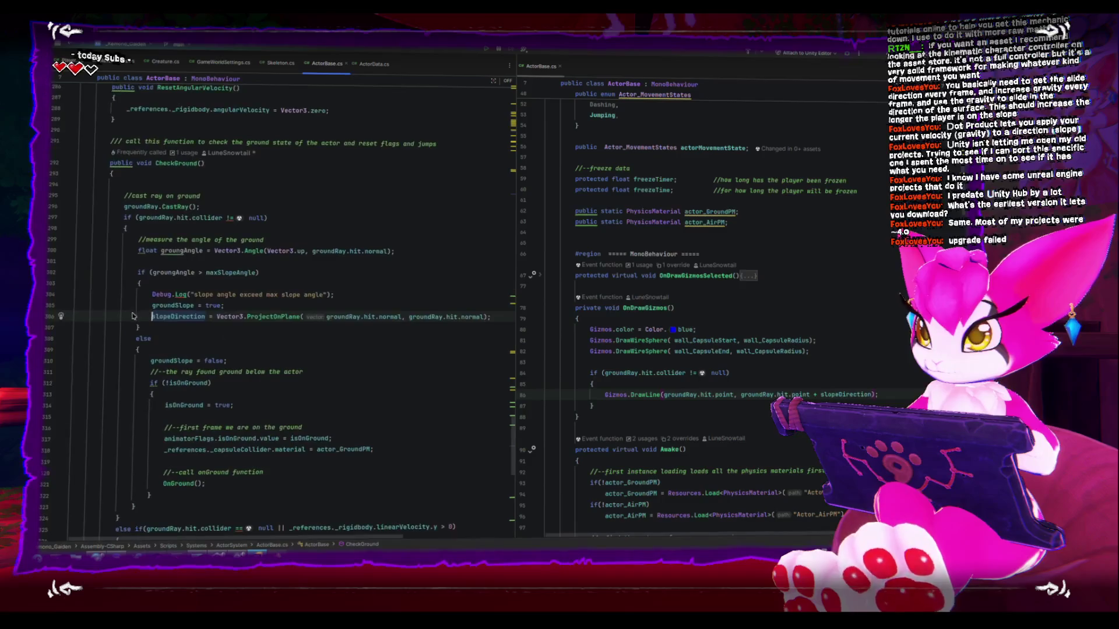
pyautogui.hotkey('shift', 'End')
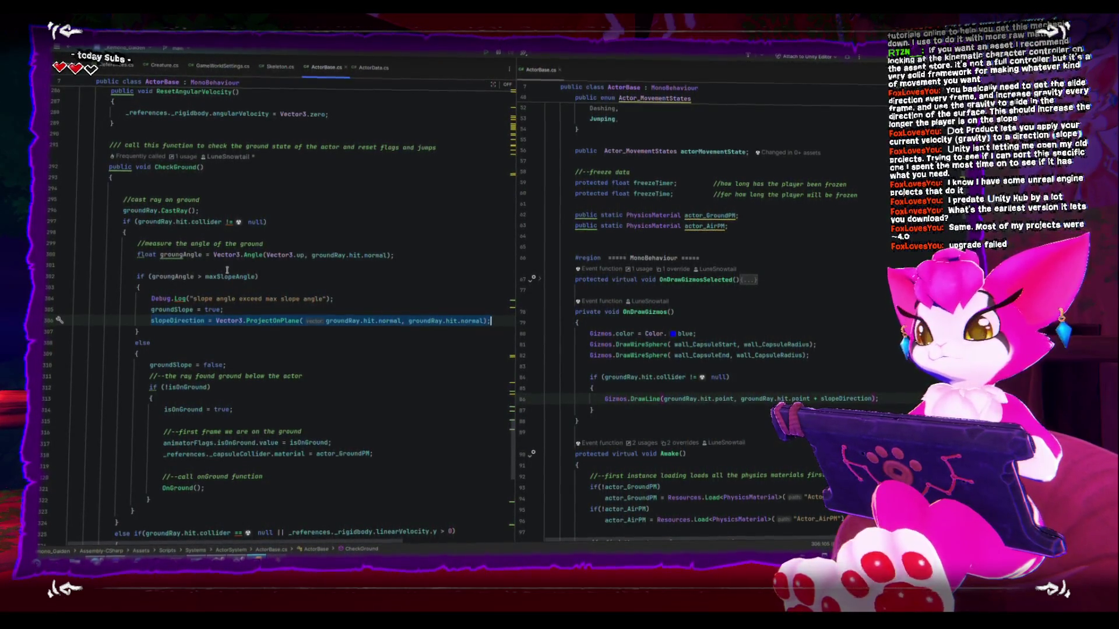
pyautogui.hotkey('ctrl', 'x')
pyautogui.click(226, 267)
pyautogui.press('Down')
pyautogui.press('Down')
pyautogui.press('Down')
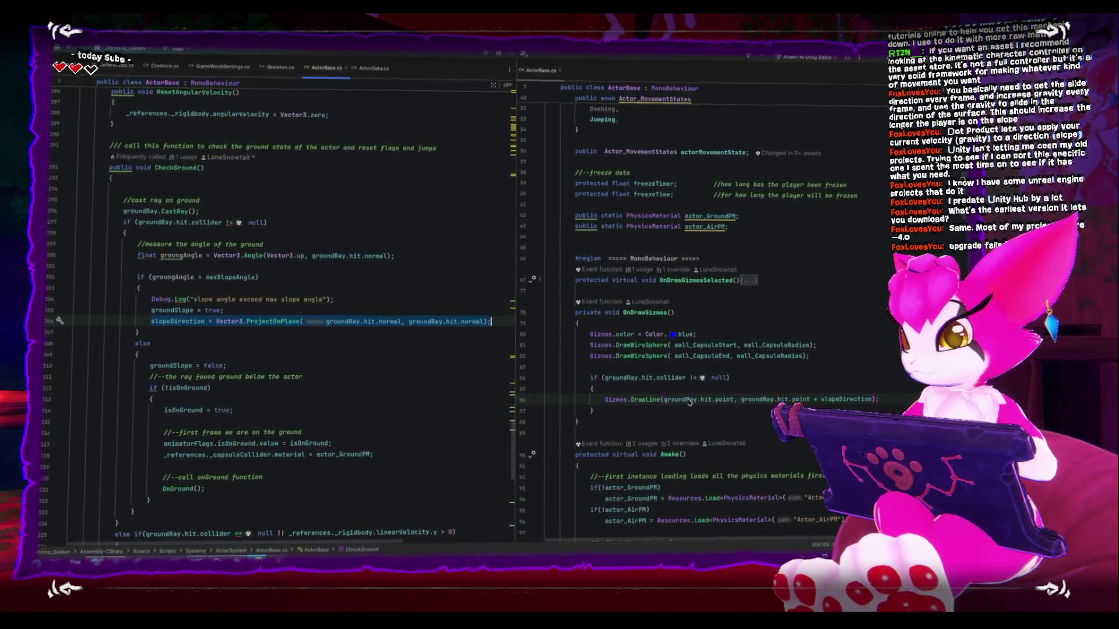
# In Unity, orbit over the dungeon blocks and start Play mode to test the changes.
pyautogui.hotkey('alt', 'Tab')
pyautogui.moveTo(382, 262)
pyautogui.mouseDown()
pyautogui.moveTo(236, 257)
pyautogui.moveTo(373, 233)
pyautogui.mouseUp()
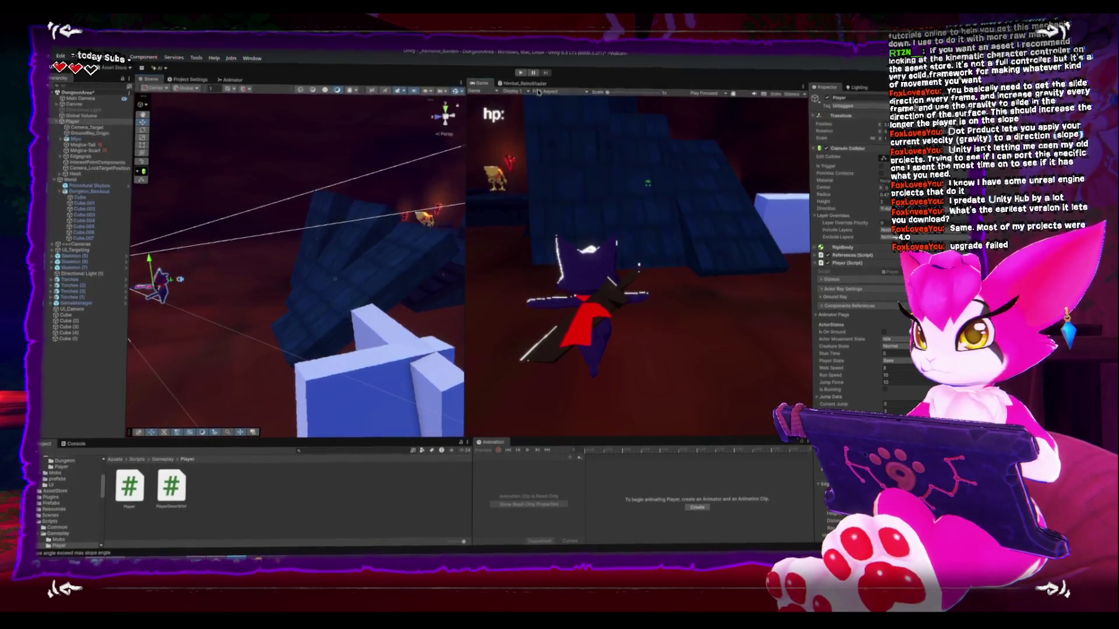
pyautogui.click(520, 73)
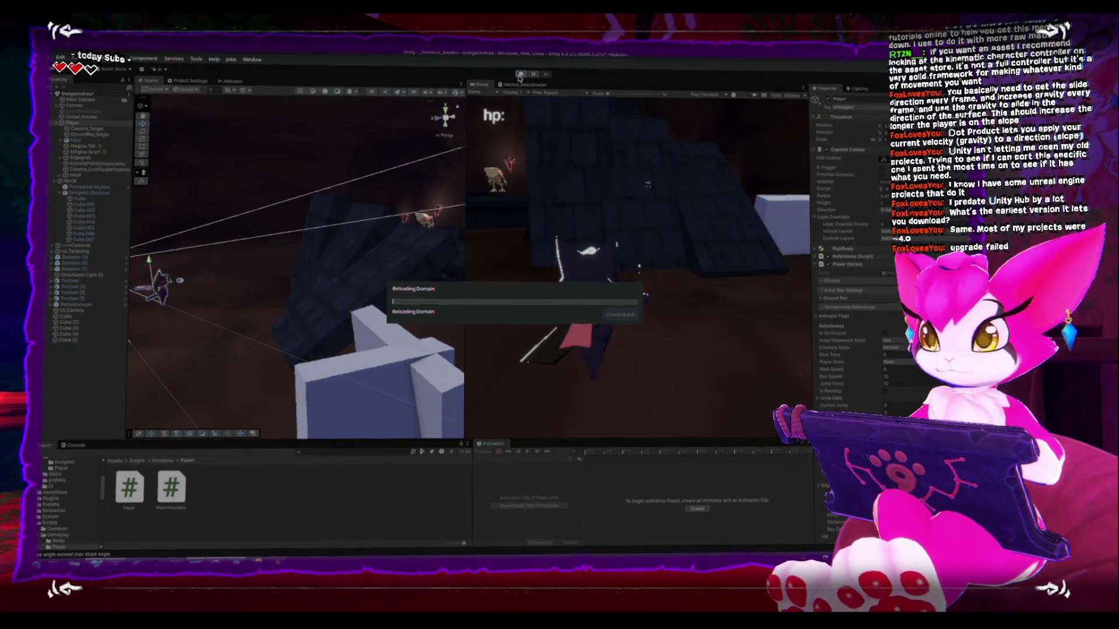